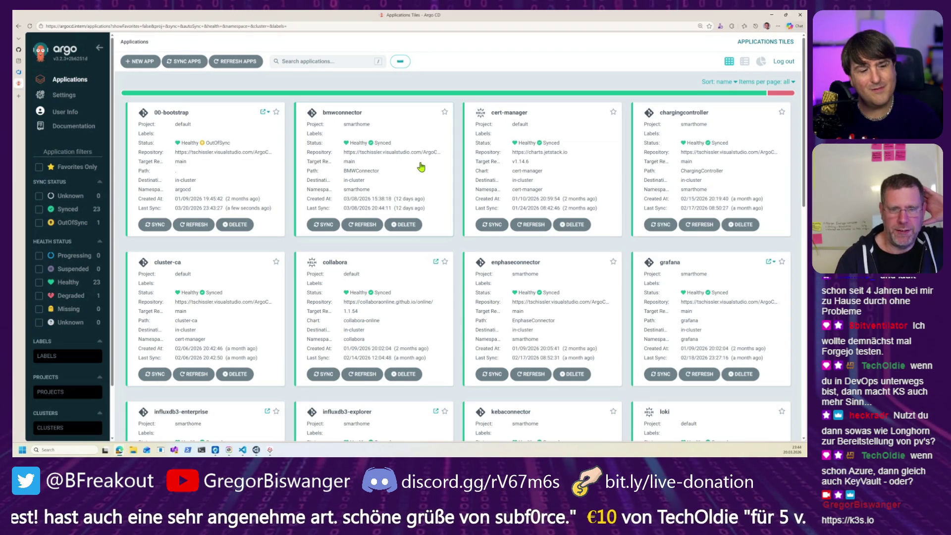
Step: Scroll the Argo CD tiles down to the nodered, paperless-ngx and smarthomeweb apps, then go to Azure DevOps
scroll(396, 297, "down", 4)
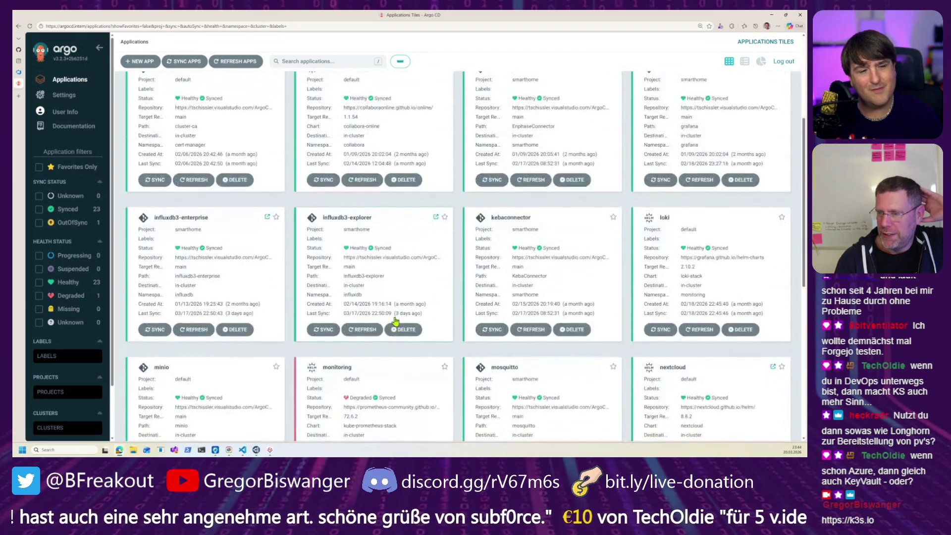
scroll(392, 312, "down", 5)
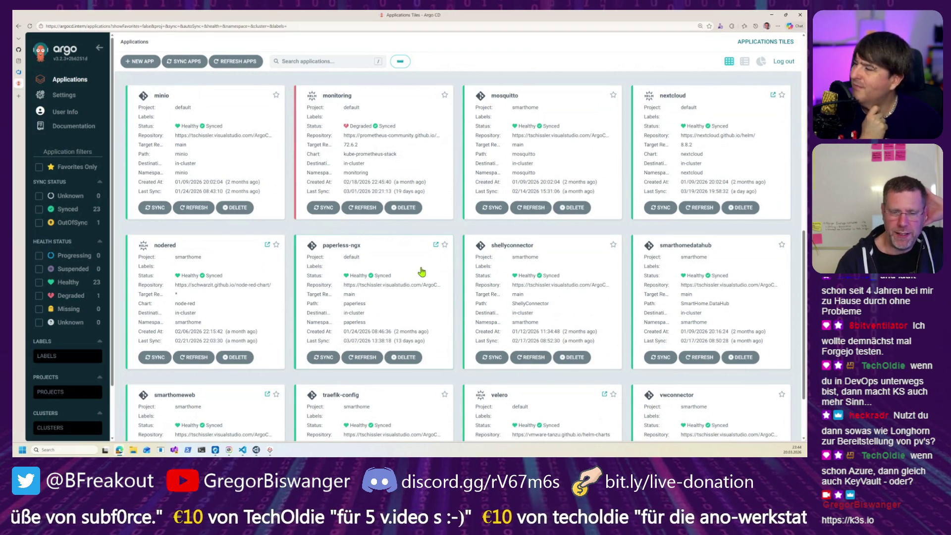
left_click(20, 73)
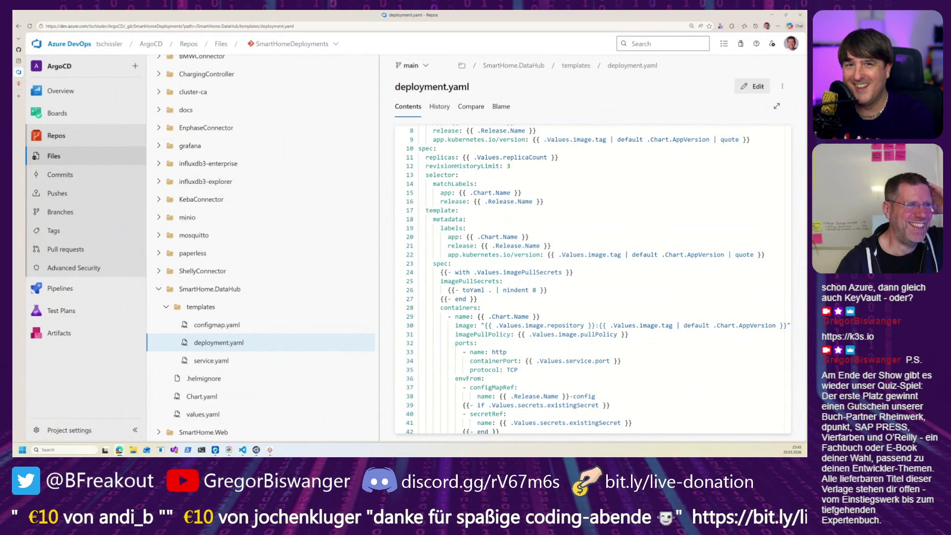
Step: Move from the SmartHome.DataHub deployment.yaml to the Longhorn storage dashboard window
key("alt+Tab")
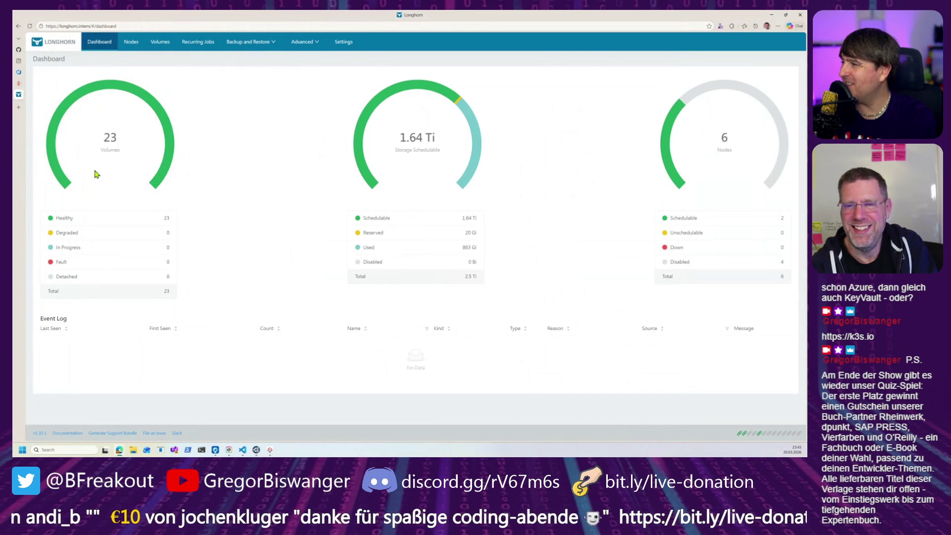
Step: Zoom the Longhorn dashboard to 110% and bring up the Volumes list
key("ctrl+plus")
key("ctrl+plus")
key("ctrl+plus")
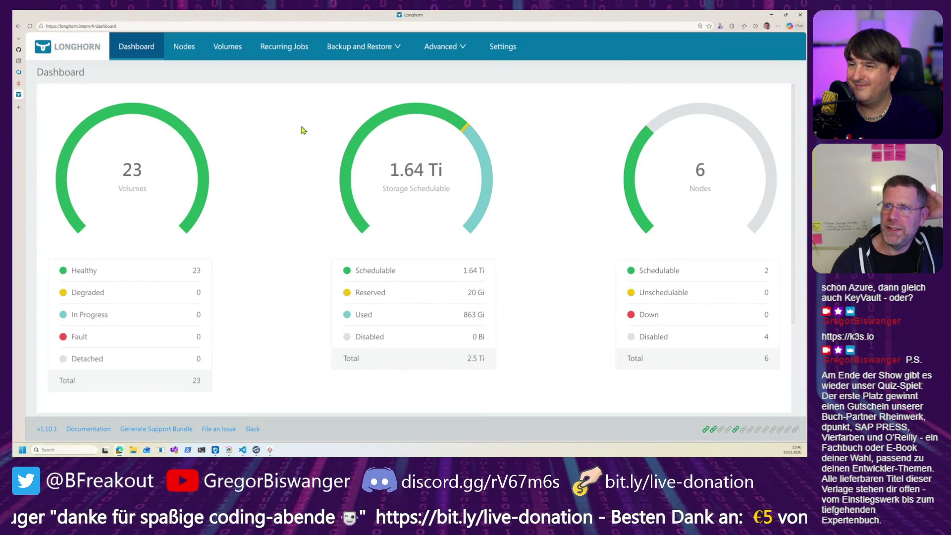
left_click(231, 46)
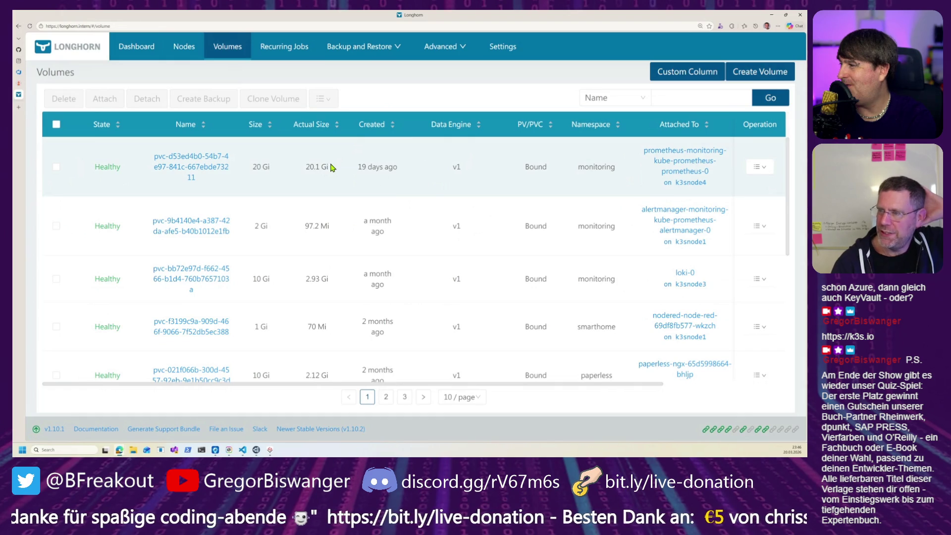
Step: Scroll the Longhorn volume table to the paperless, nextcloud and influxdb volumes
scroll(331, 167, "down", 4)
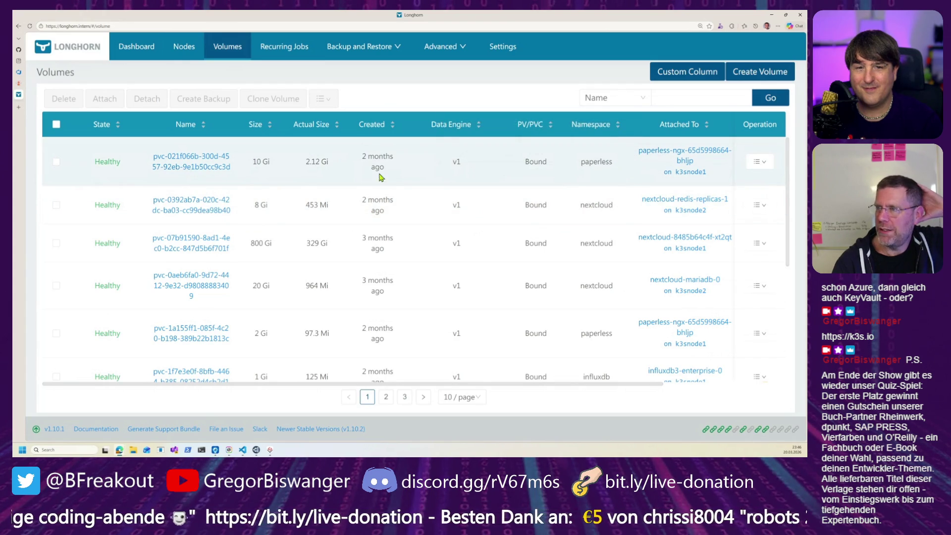
Step: On the 10 Gi paperless volume page, take two new snapshots (snap-059 and snap-00d)
left_click(214, 164)
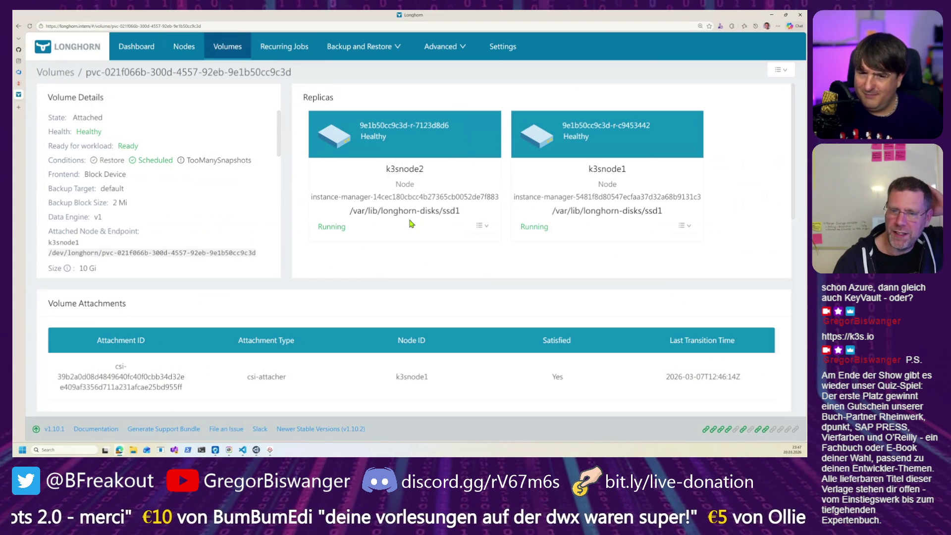
scroll(310, 171, "down", 3)
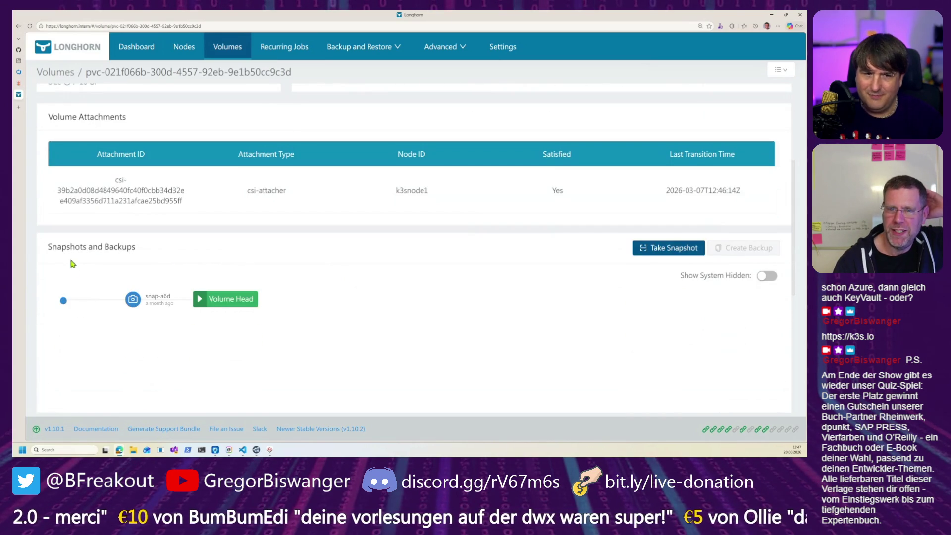
mouse_move(134, 303)
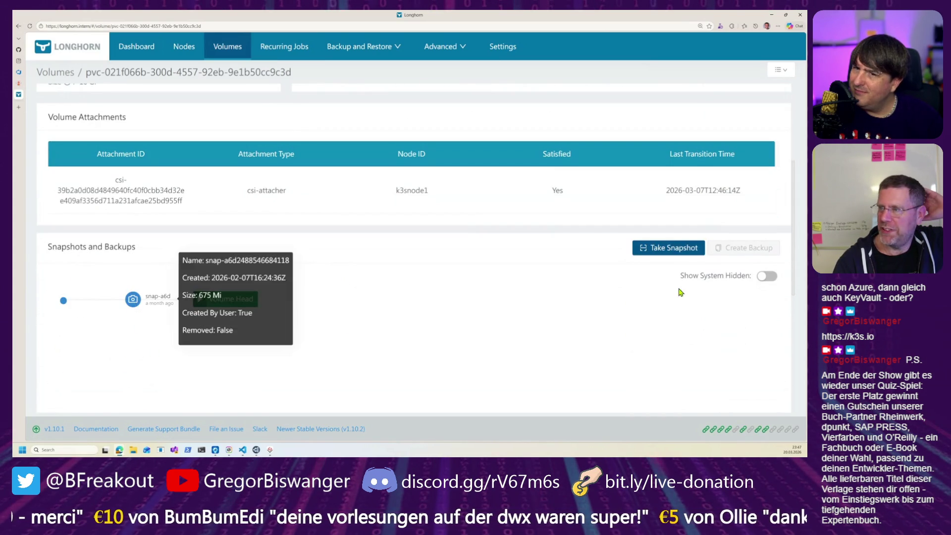
left_click(663, 253)
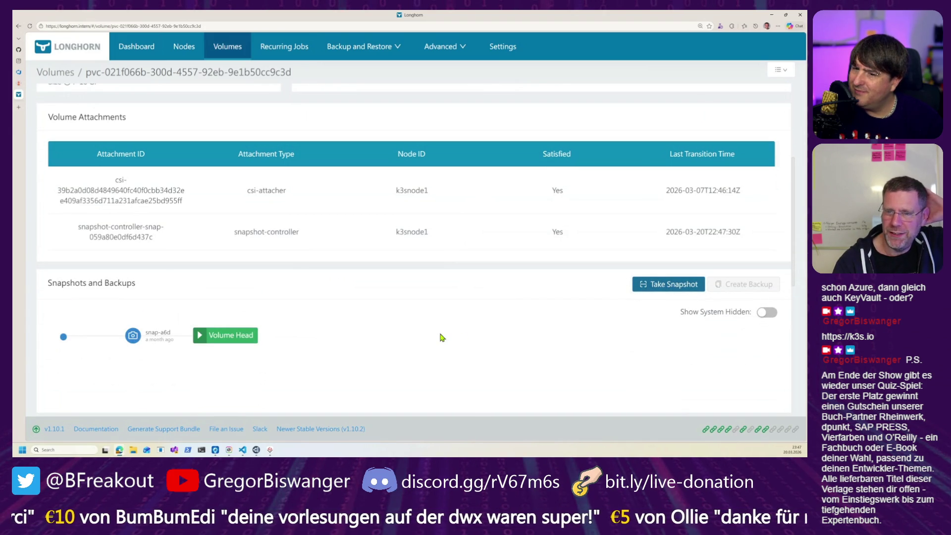
scroll(602, 337, "down", 3)
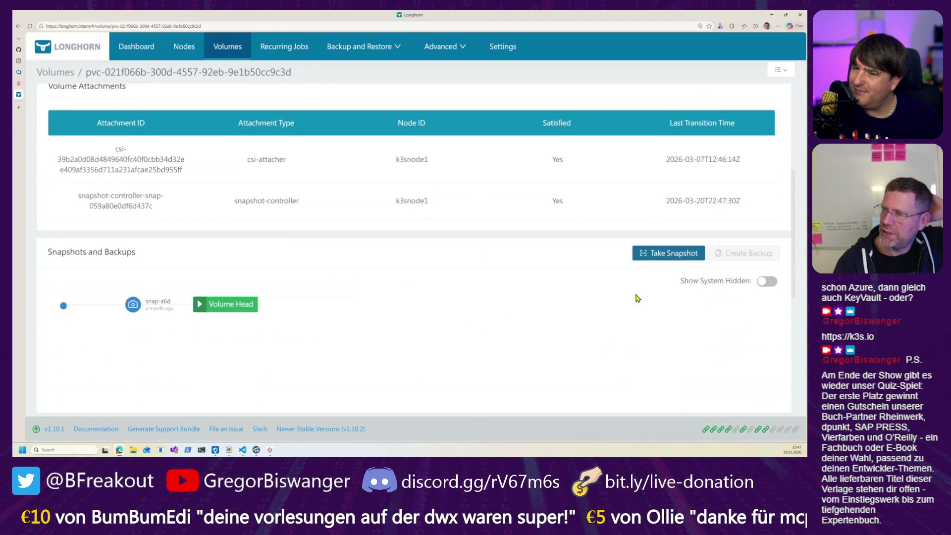
scroll(627, 309, "up", 1)
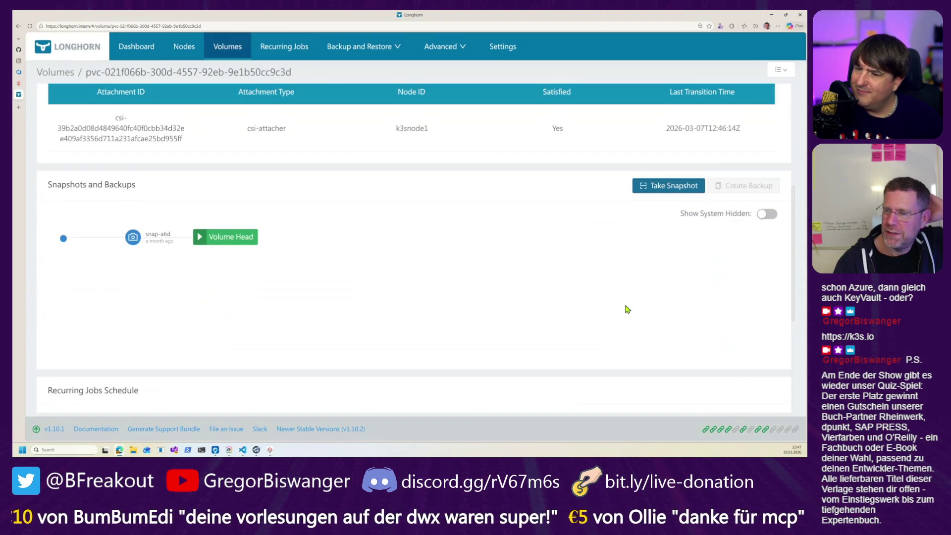
left_click(668, 189)
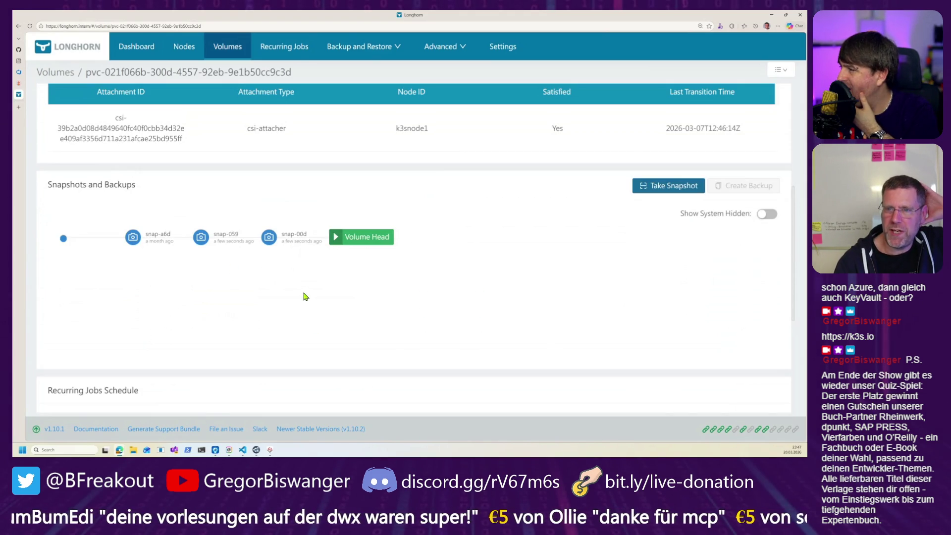
mouse_move(270, 241)
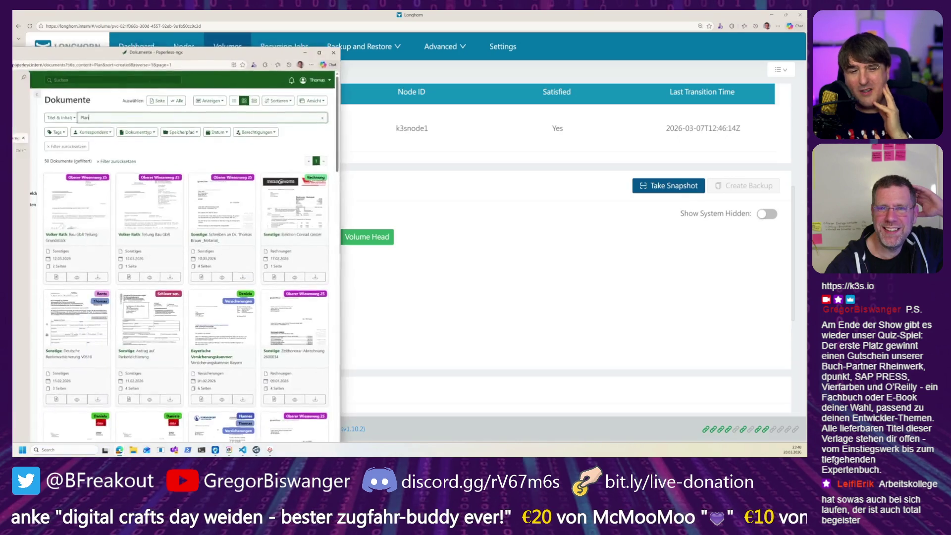
Step: Switch to the Paperless-ngx document list filtered for 'Plan' in title and content
left_click(19, 109)
mouse_move(18, 109)
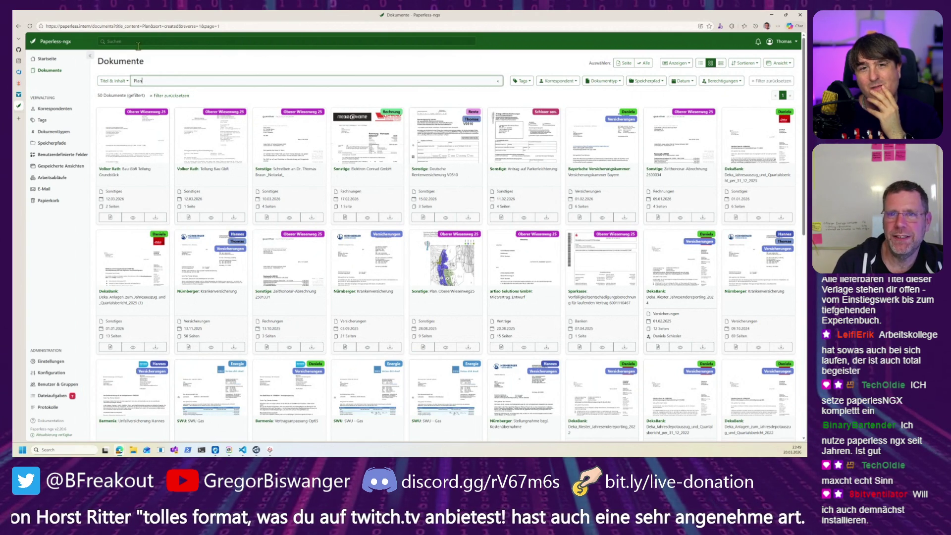
Step: Go to the Paperless-ngx Startseite with its welcome message, inbox and document statistics
left_click(48, 60)
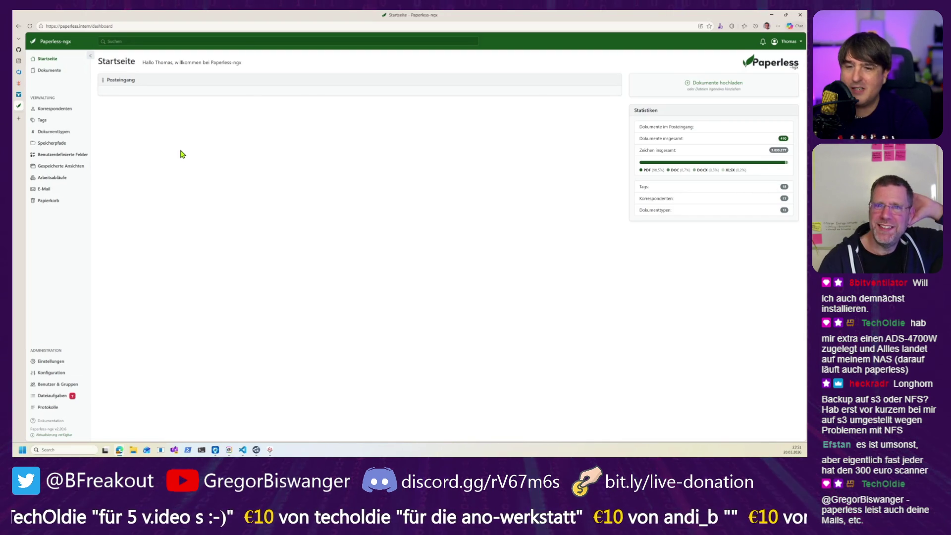
Step: Revisit the Longhorn volume's three snapshots, then the Argo CD applications overview
left_click(18, 95)
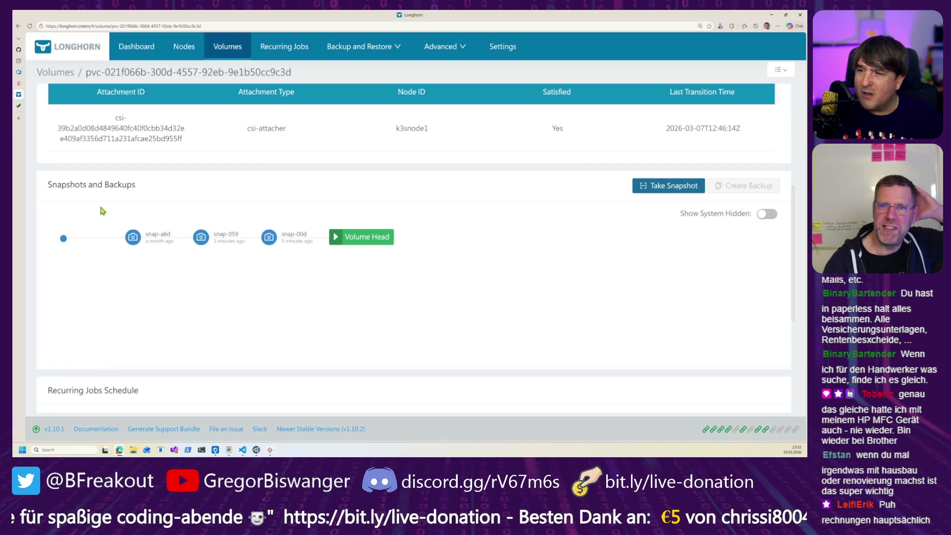
left_click(18, 83)
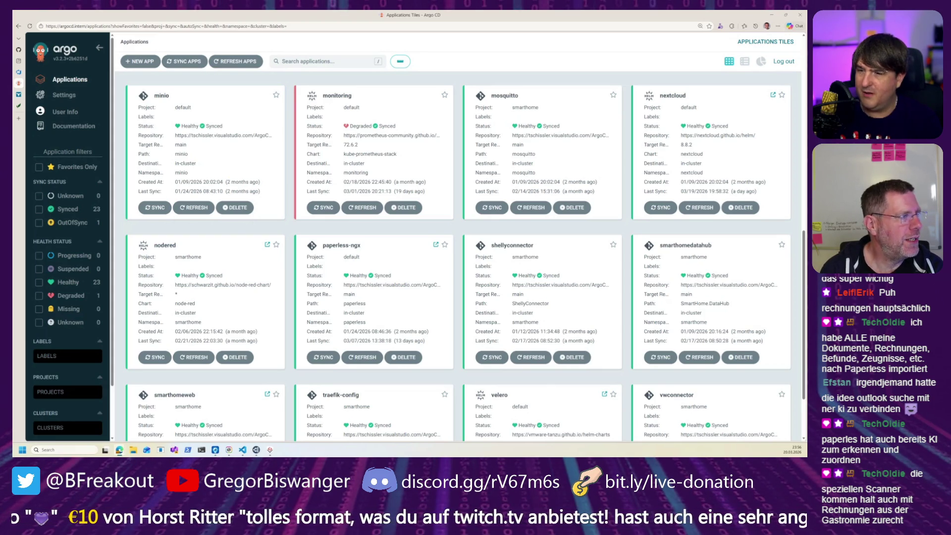
Step: Switch from Argo CD to the Node-RED browser window showing Flow 1
key("alt+Tab")
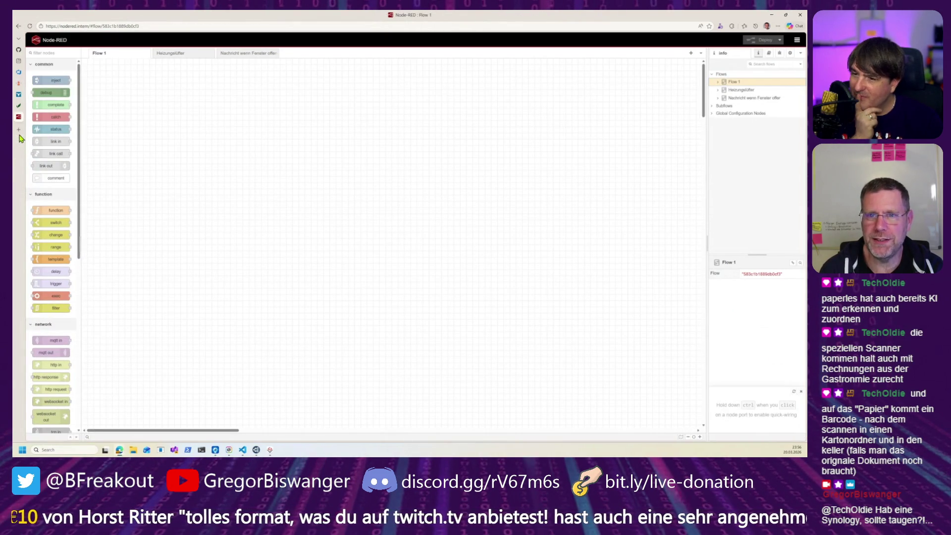
mouse_move(50, 154)
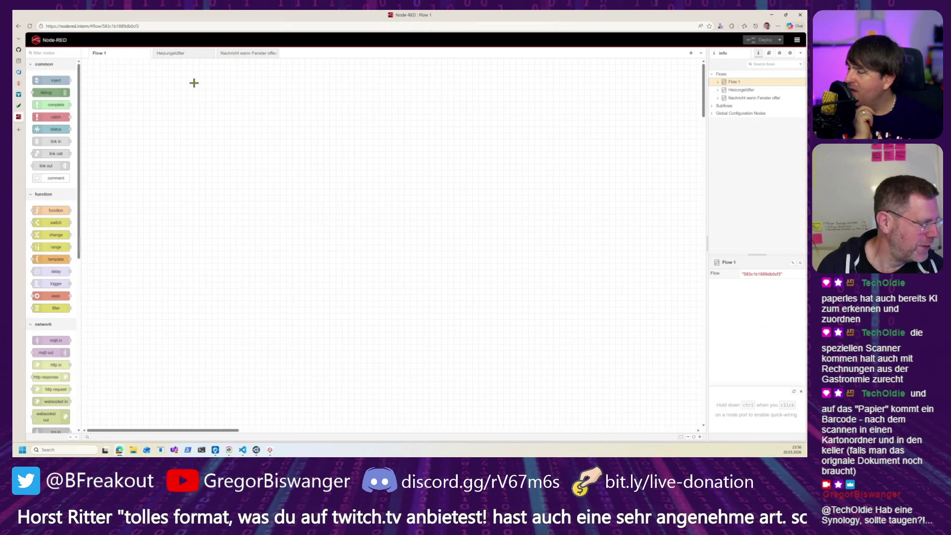
Step: Open the 'Nachricht wenn Fenster offen' flow, zoom in two steps, and select Thermostat Bad
left_click(171, 53)
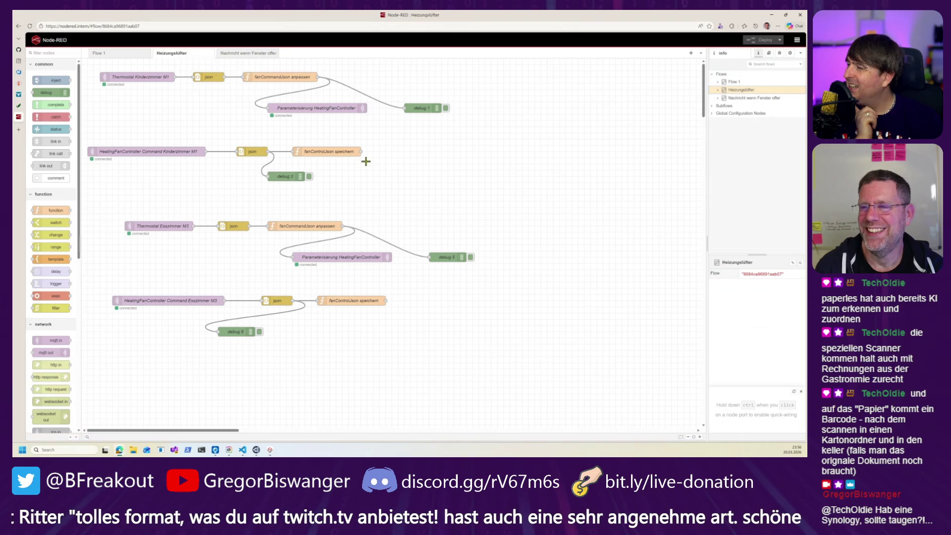
left_click(248, 53)
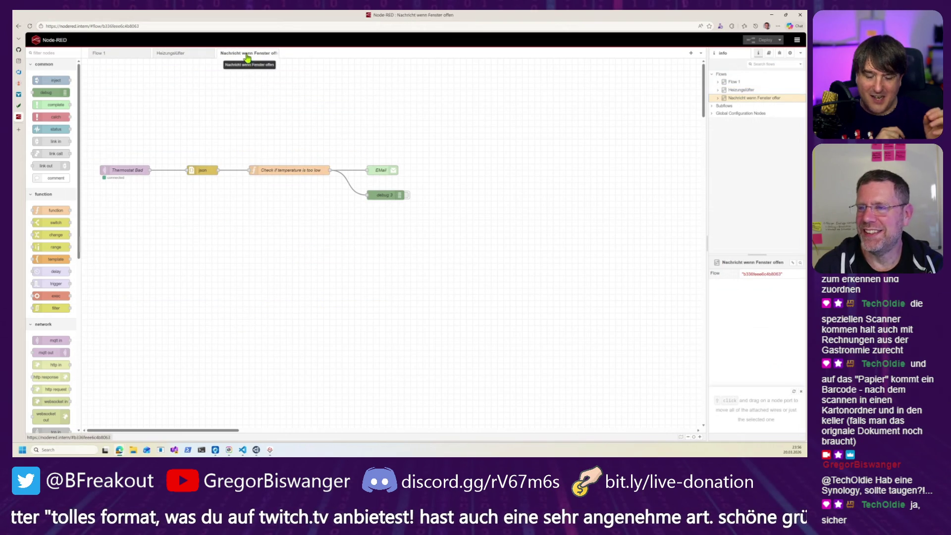
key("ctrl+plus")
key("ctrl+plus")
key("ctrl+plus")
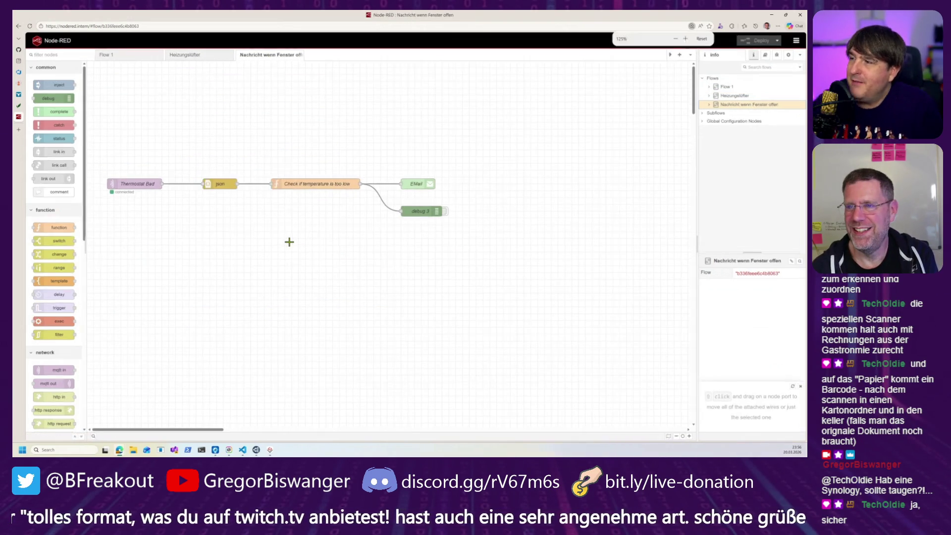
key("ctrl+plus")
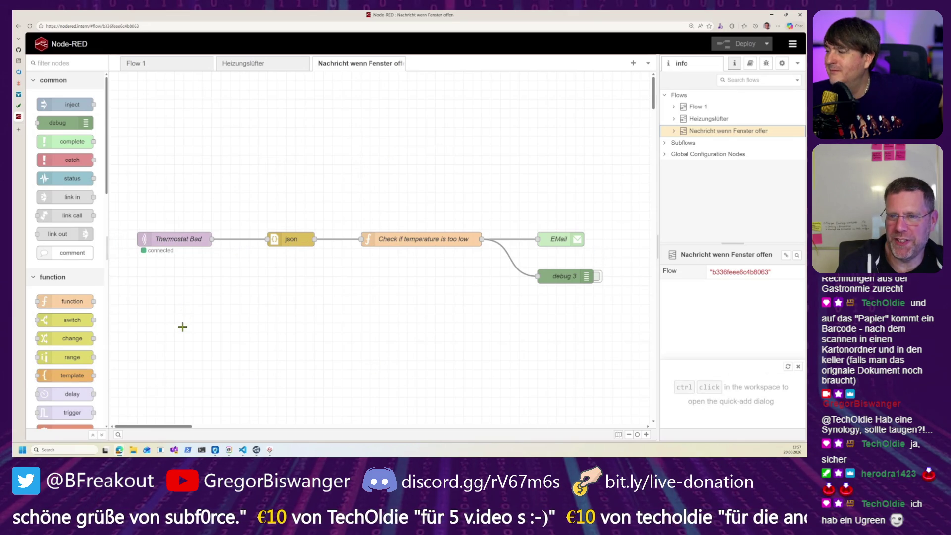
left_click(166, 239)
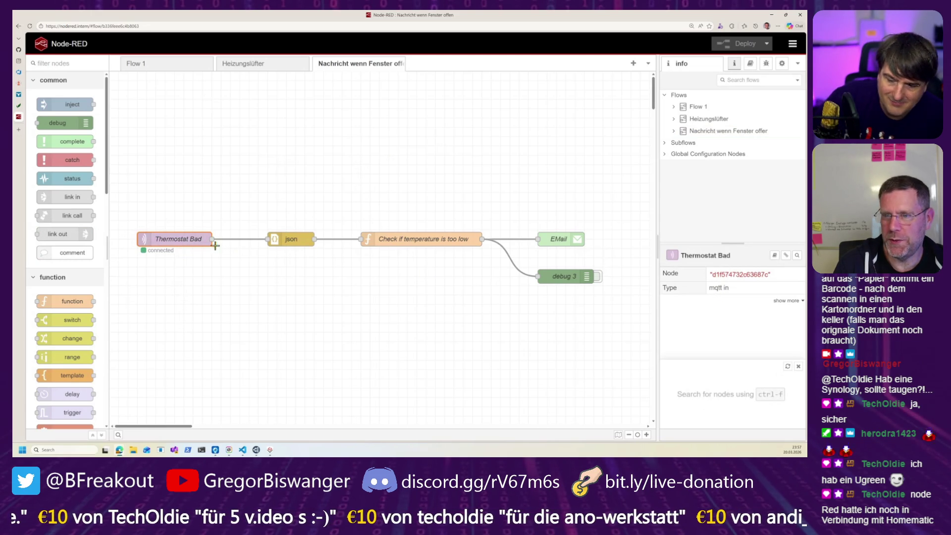
Step: Review the Thermostat Bad and json node settings, then open the 'Check if temperature is too low' function code
double_click(169, 243)
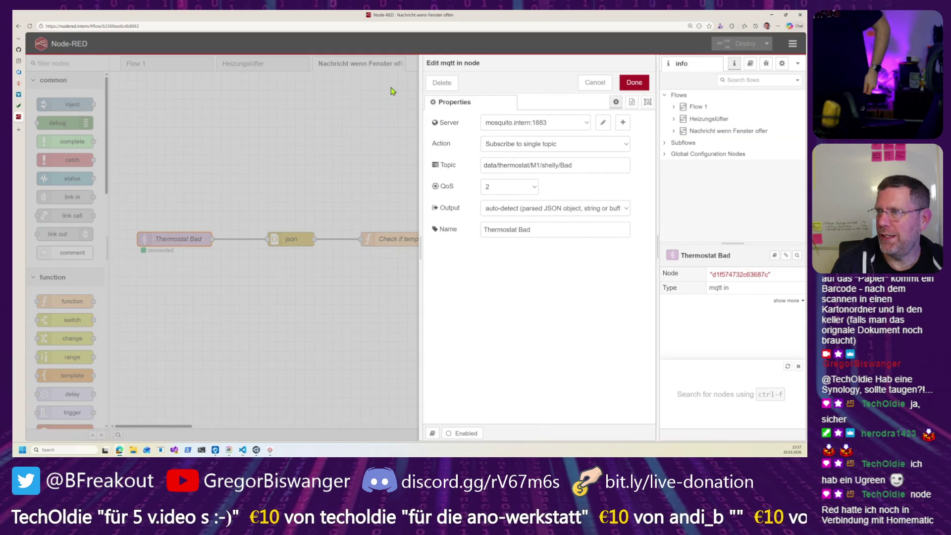
left_click(597, 81)
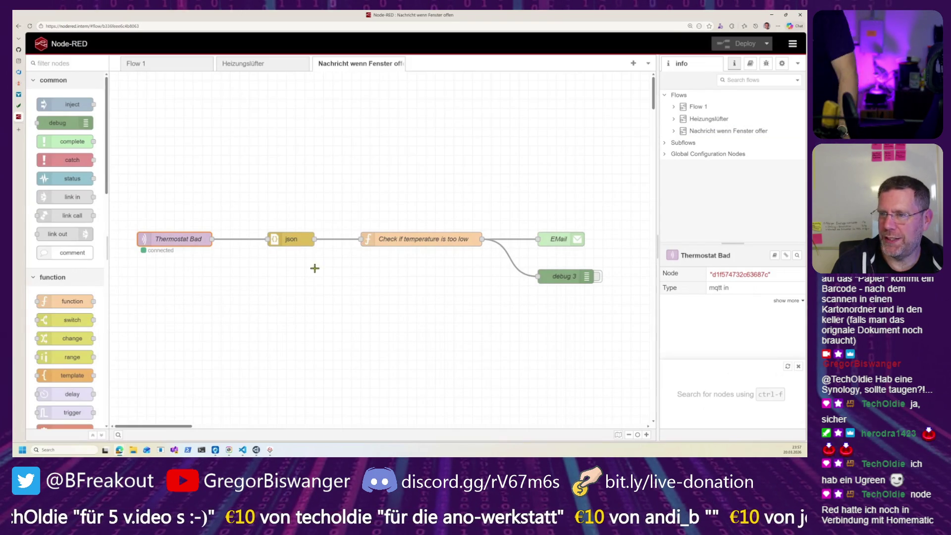
double_click(292, 238)
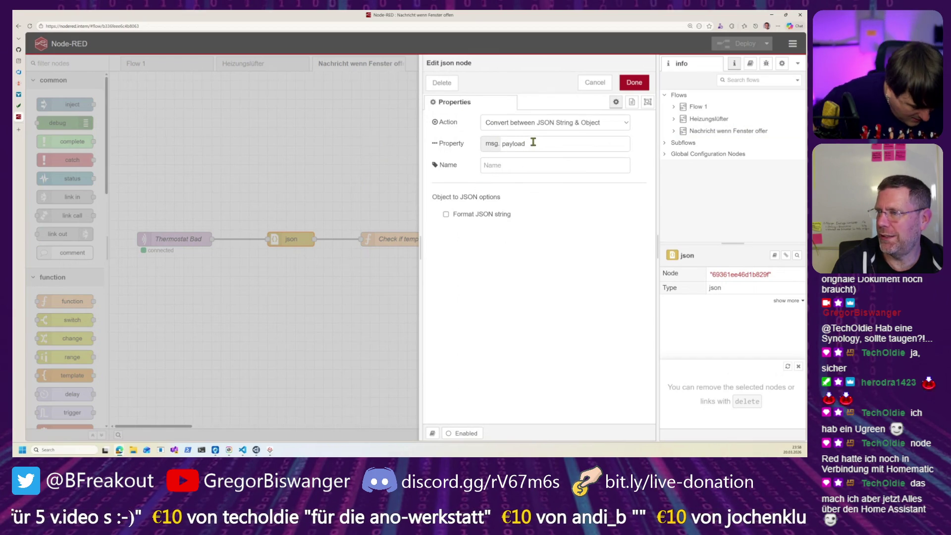
left_click(597, 82)
double_click(414, 240)
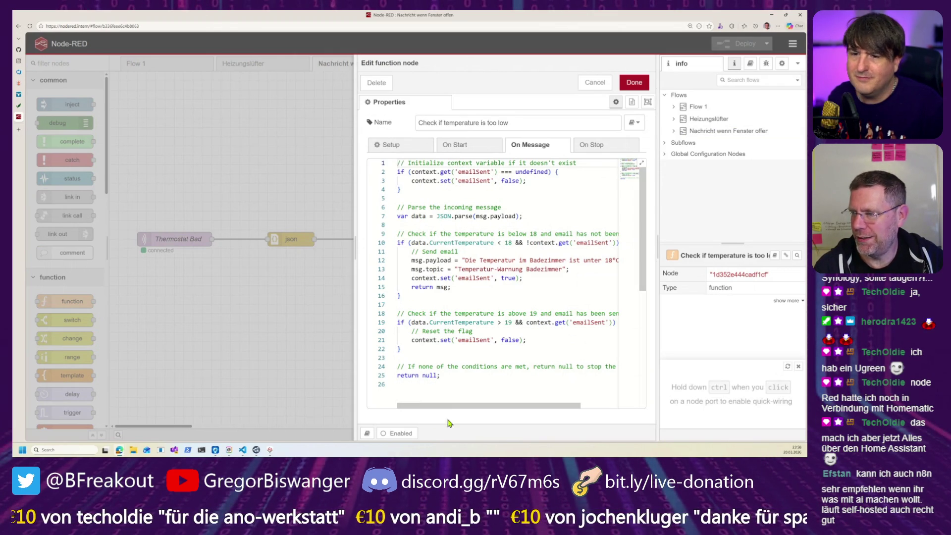
Step: Read the rest of the temperature check code, close the editor unchanged, and view the EMail node settings
mouse_move(464, 410)
left_mouse_down()
mouse_move(477, 412)
mouse_move(466, 410)
left_mouse_up()
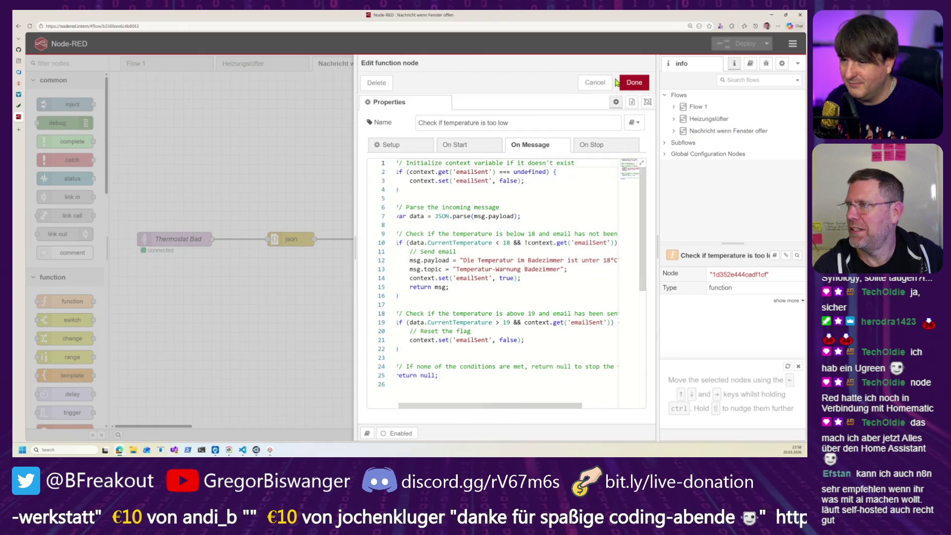
left_click(634, 83)
double_click(558, 239)
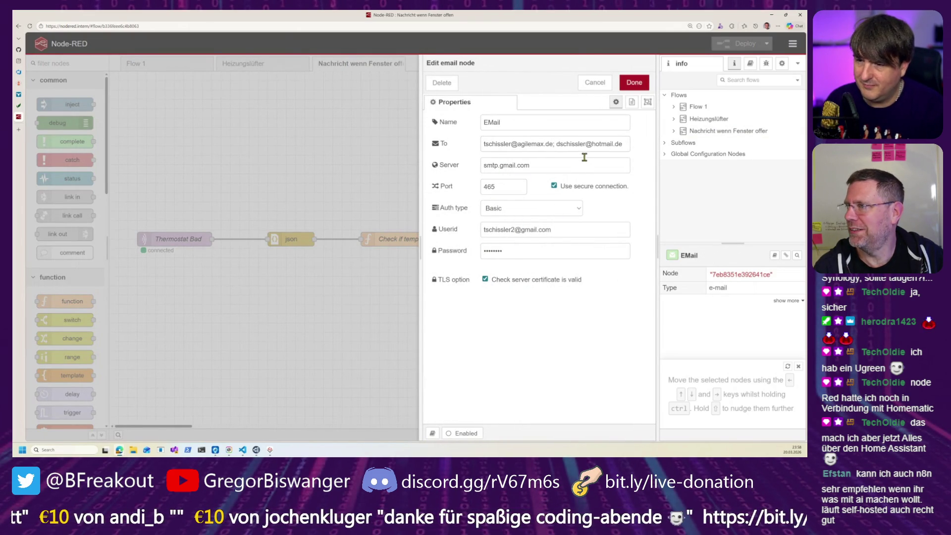
left_click(597, 82)
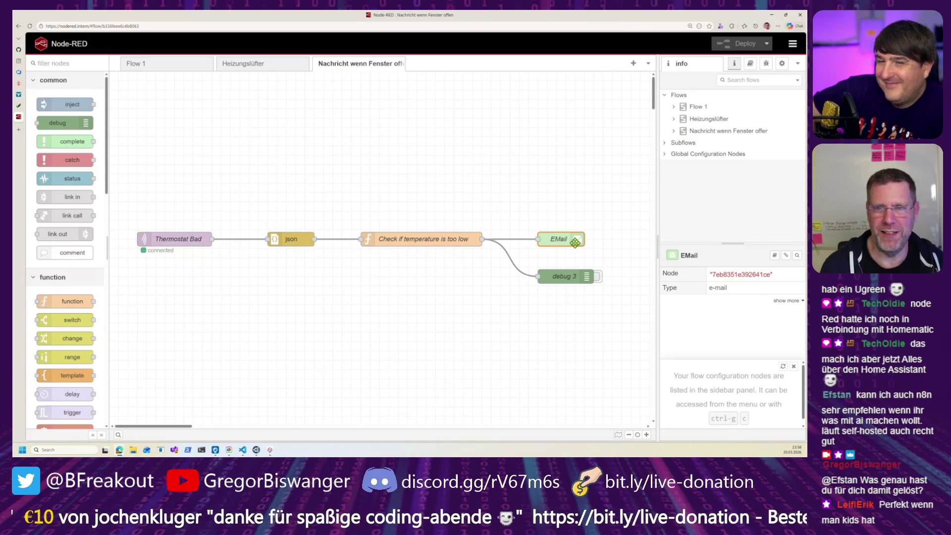
left_click(286, 69)
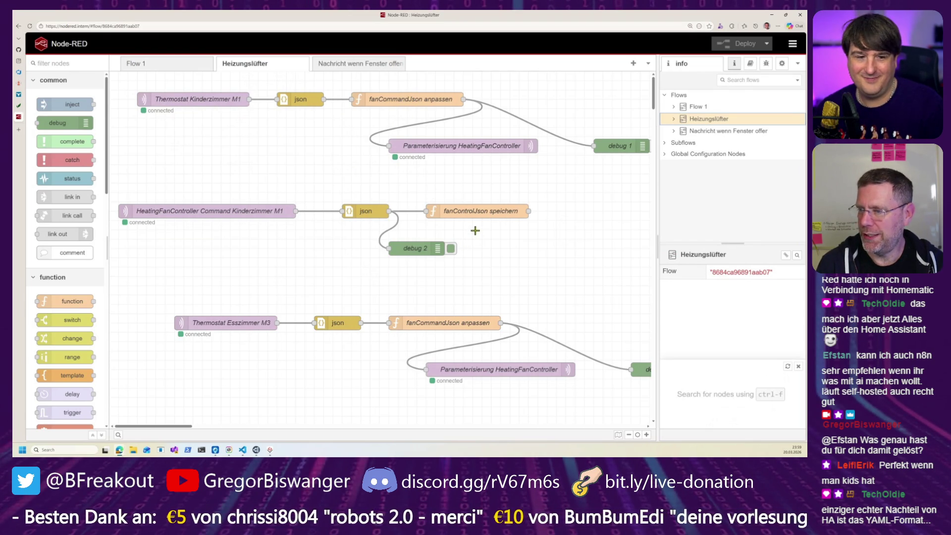
double_click(480, 146)
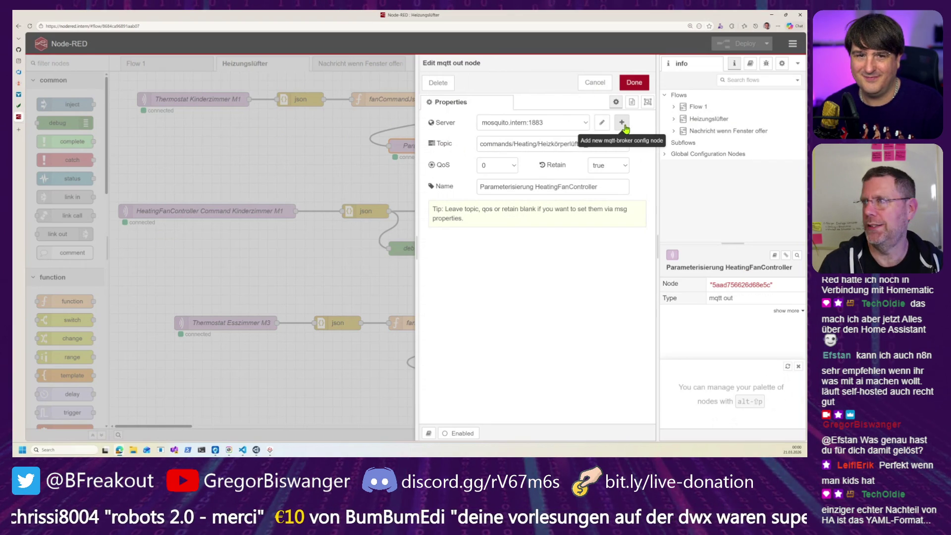
left_click(597, 84)
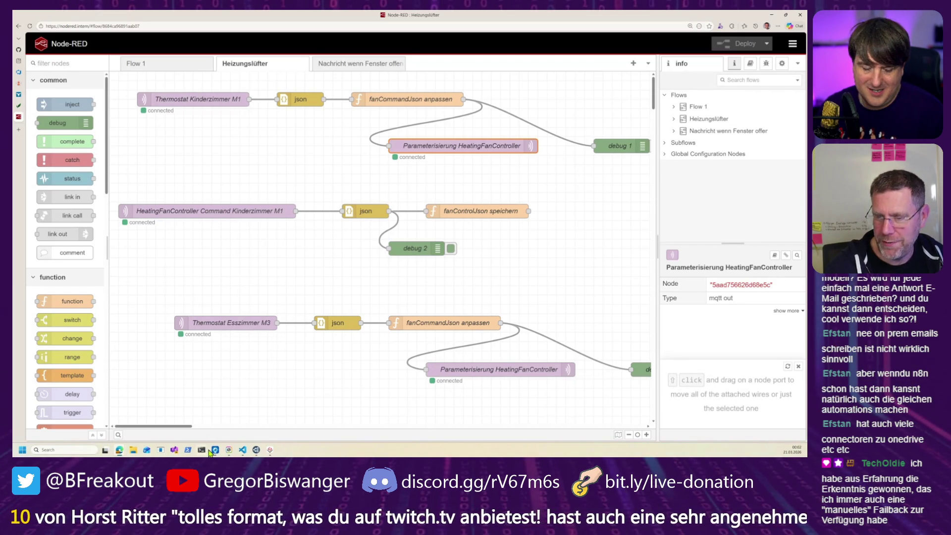
mouse_move(216, 450)
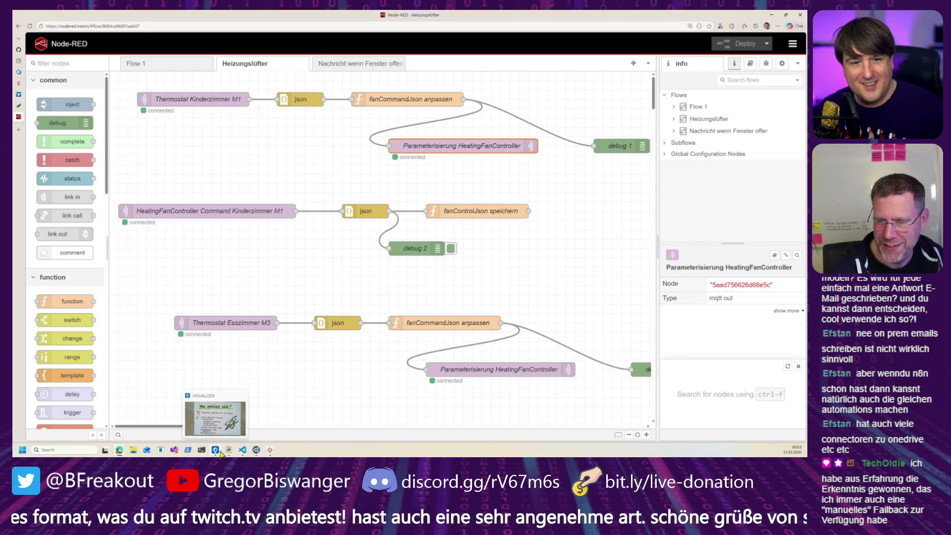
left_click(222, 450)
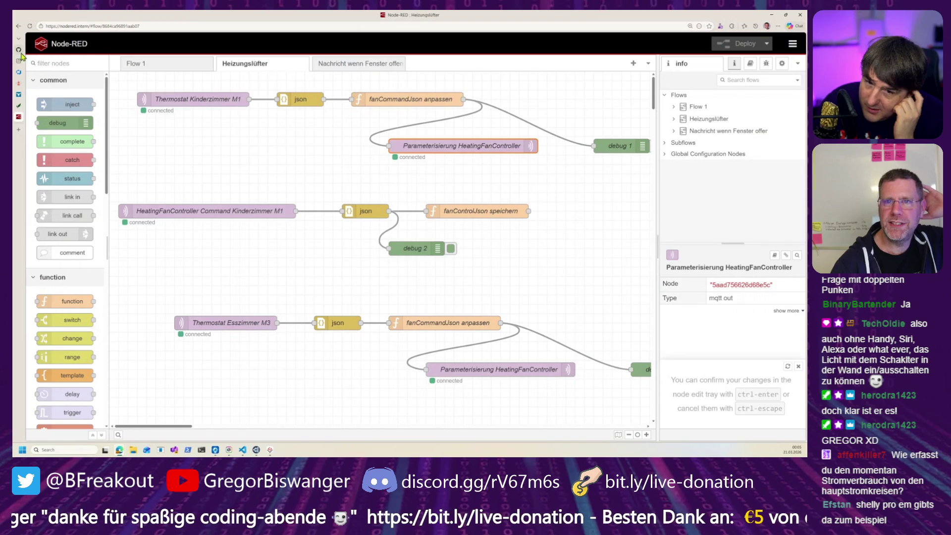
left_click(19, 50)
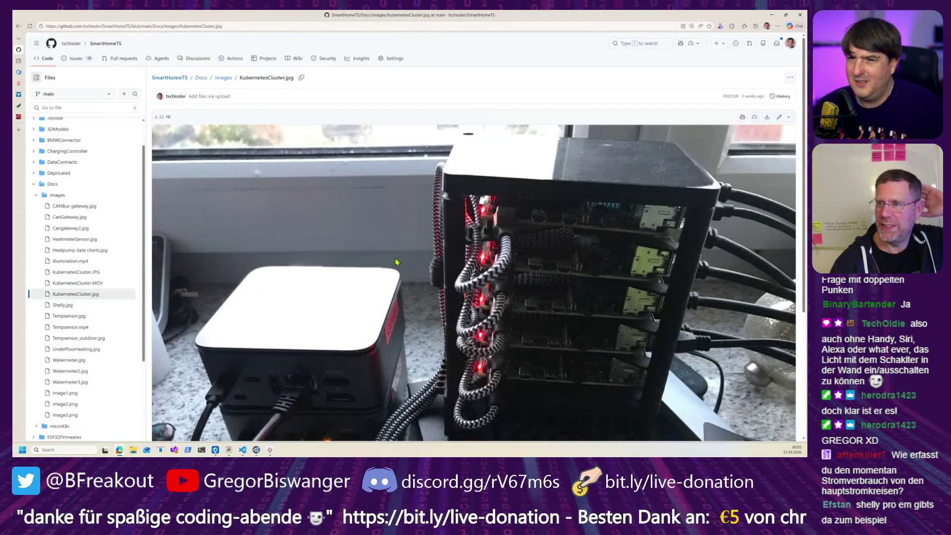
Step: Return to the SmartHomeTS README's Currently Implemented Functionality section, then bring the charging overview window forward
left_click(19, 26)
scroll(334, 344, "down", 3)
scroll(335, 344, "down", 15)
scroll(382, 232, "up", 4, "ctrl")
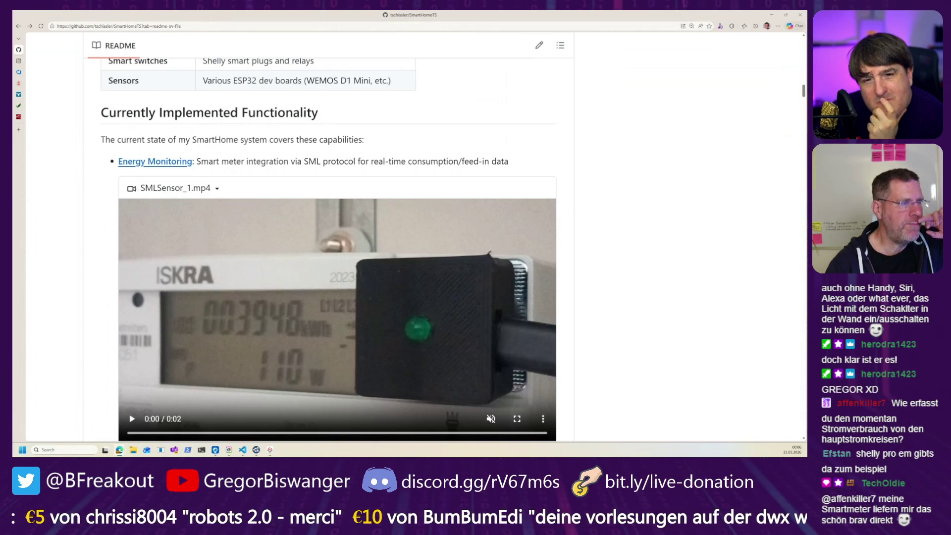
mouse_move(18, 72)
left_mouse_down()
mouse_move(137, 155)
mouse_move(95, 164)
mouse_move(23, 139)
left_mouse_up()
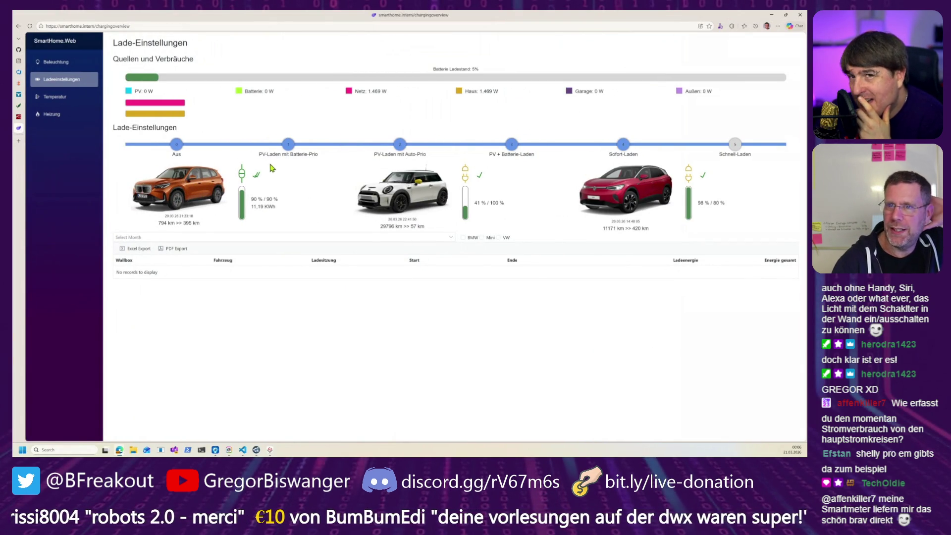
Step: Zoom the Lade-Einstellungen page in two steps to read the three cars' charge states and modes
key("ctrl+plus")
key("ctrl+plus")
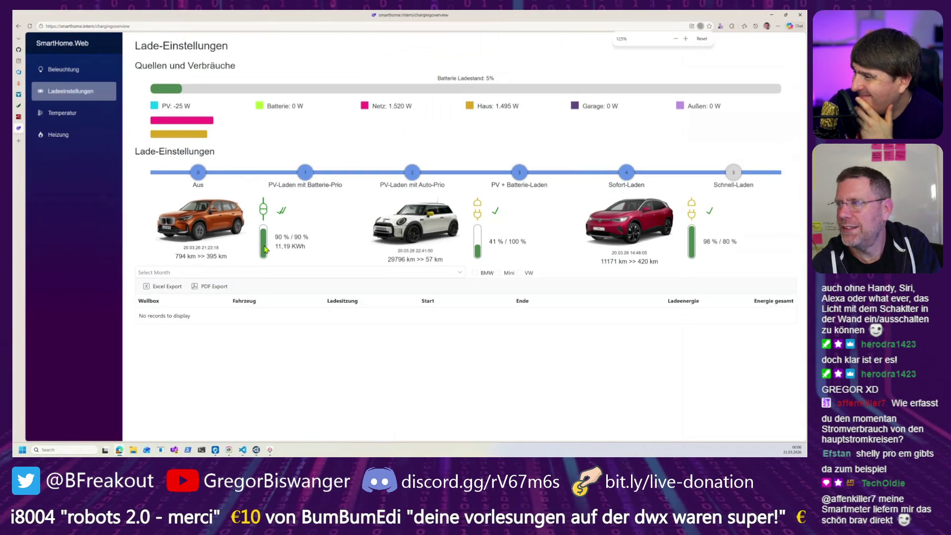
key("ctrl+plus")
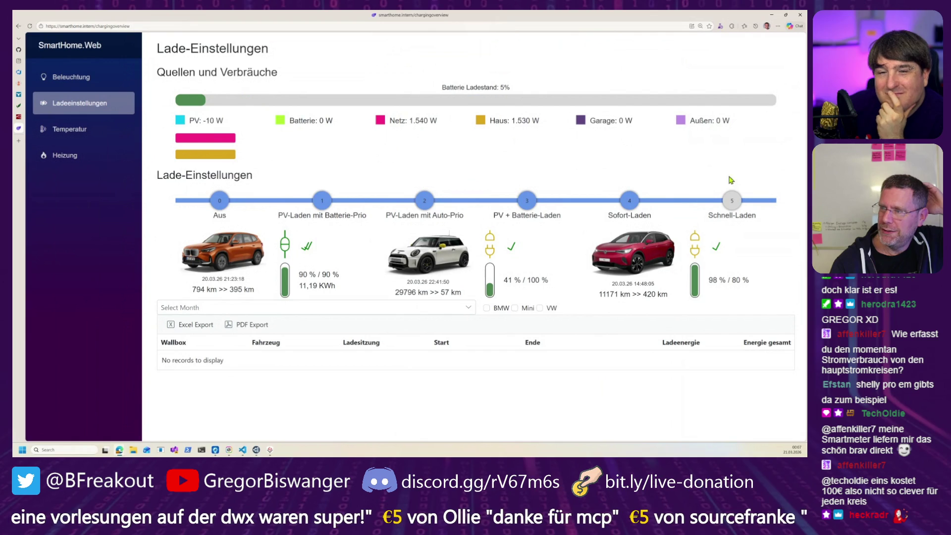
mouse_move(766, 203)
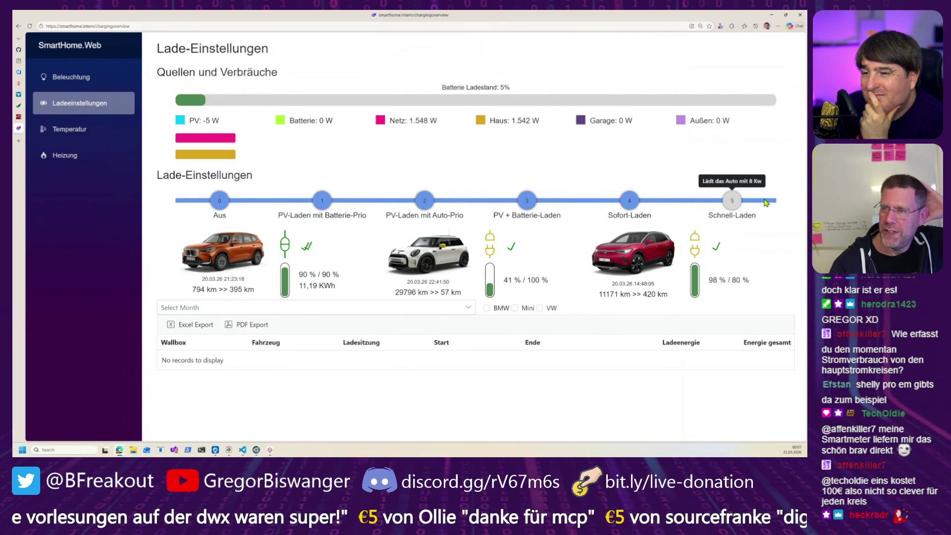
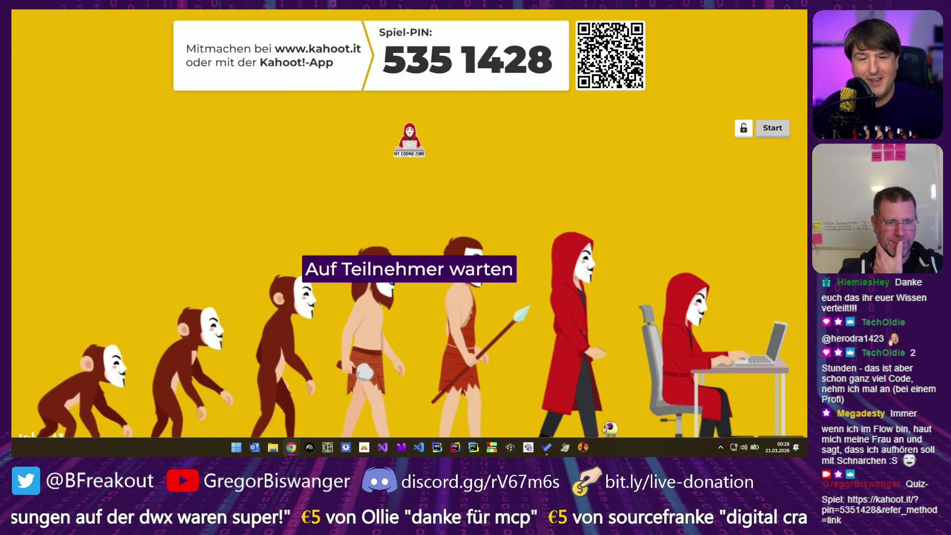
Step: Turn the game sound up slightly and show the join QR code enlarged
mouse_move(766, 444)
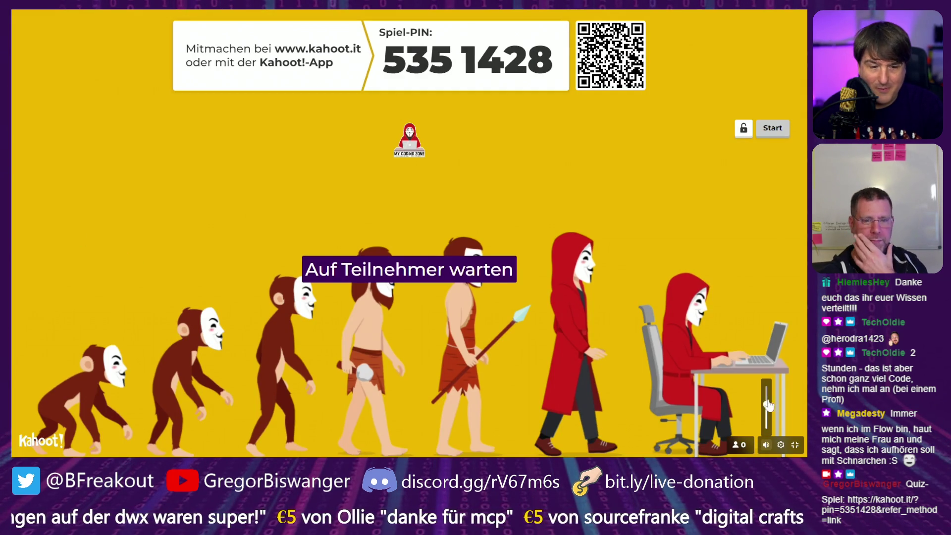
left_click_drag(768, 408, 768, 405)
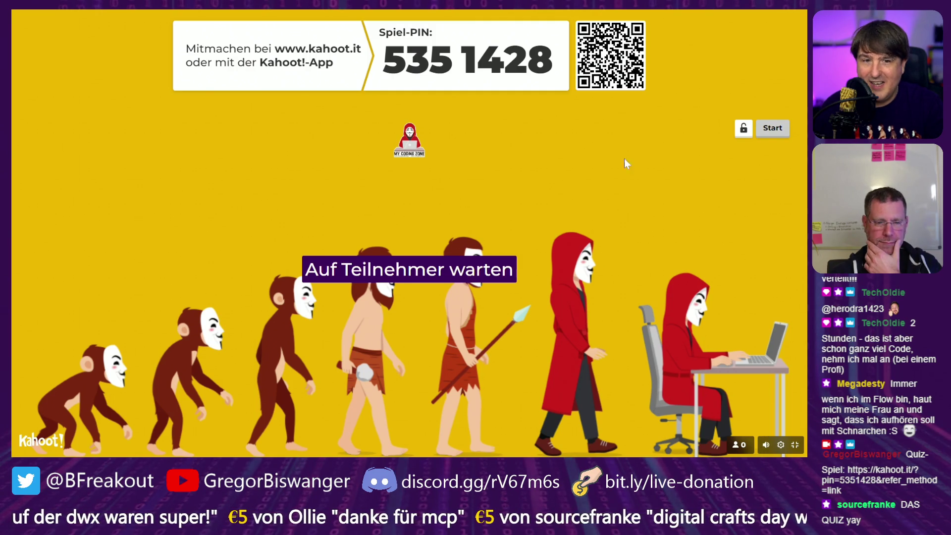
left_click(626, 85)
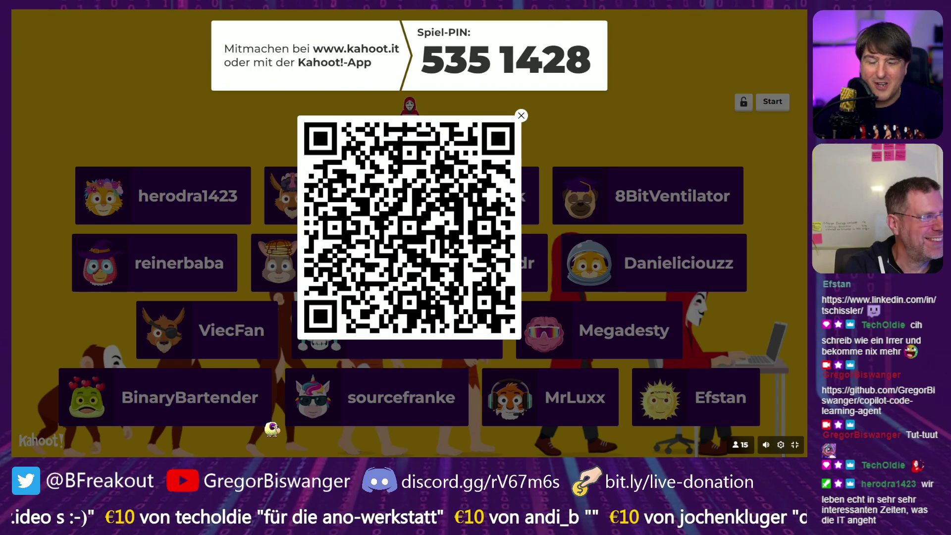
Step: Close the enlarged QR code and start the quiz at question 1 about the Smart Home
left_click(521, 115)
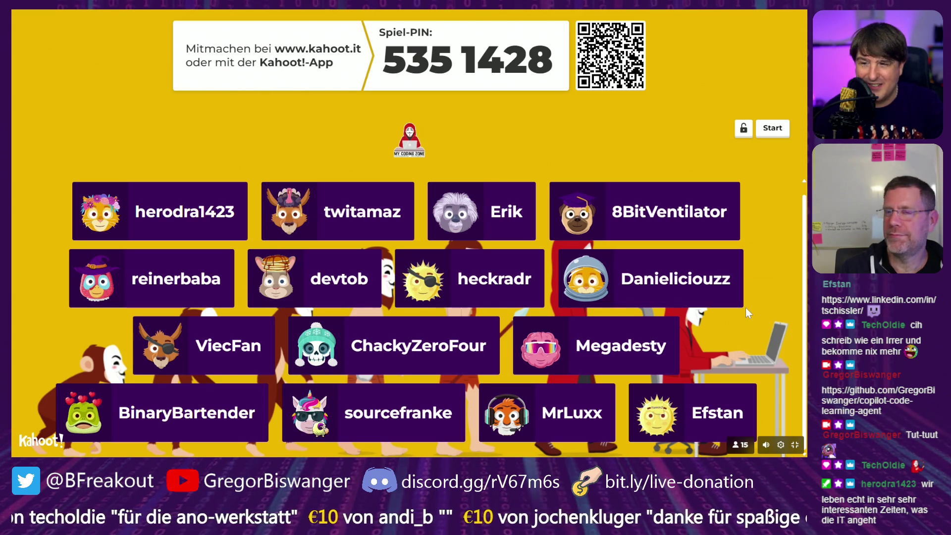
left_click(759, 130)
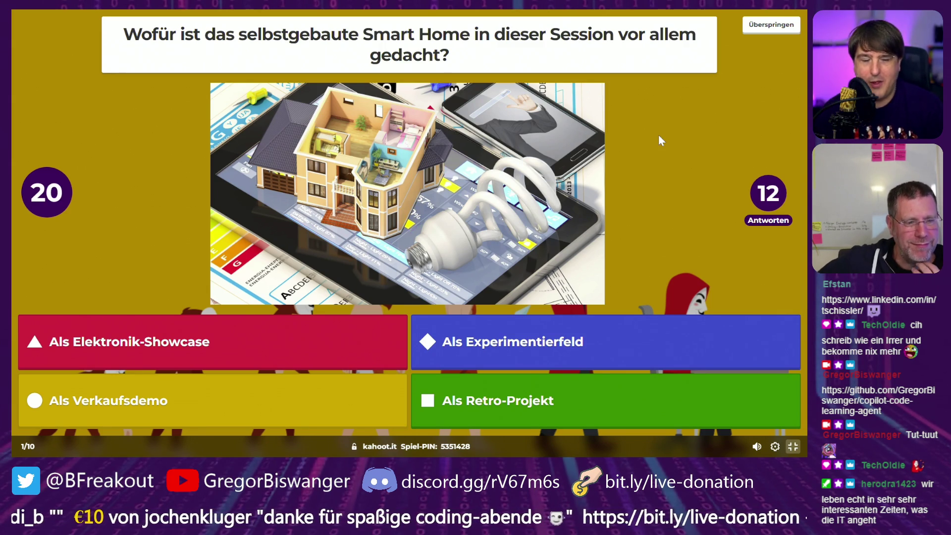
Step: Advance from question 1's answer results to the Punktestand, then on to question 2
mouse_move(757, 447)
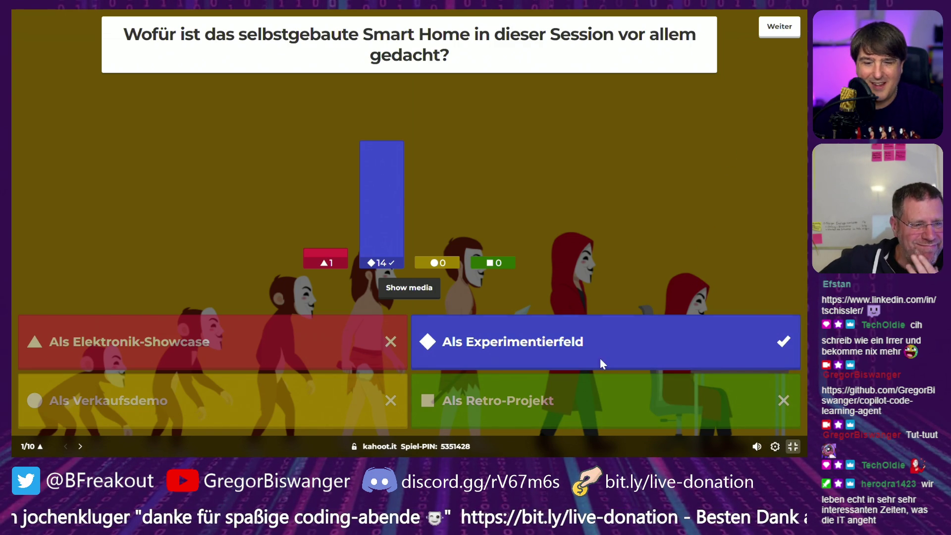
left_click(776, 37)
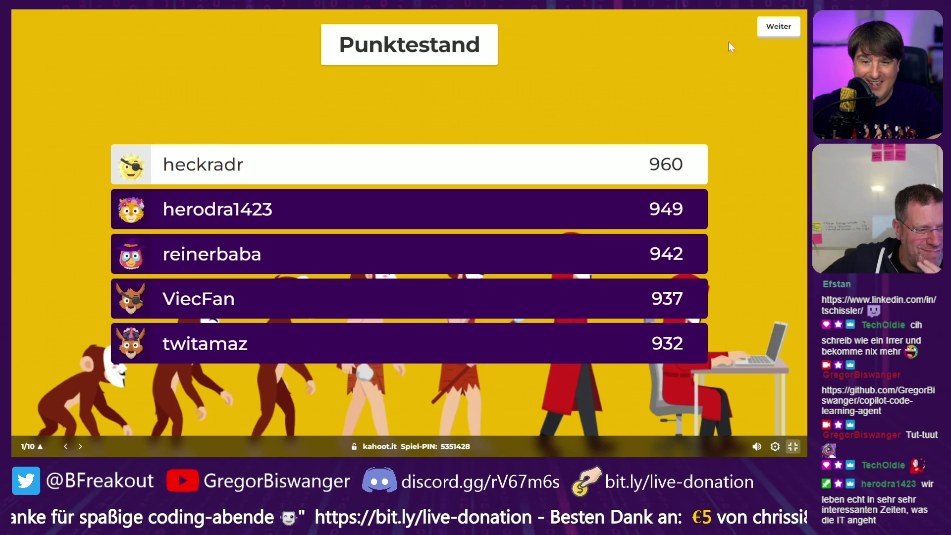
left_click(778, 28)
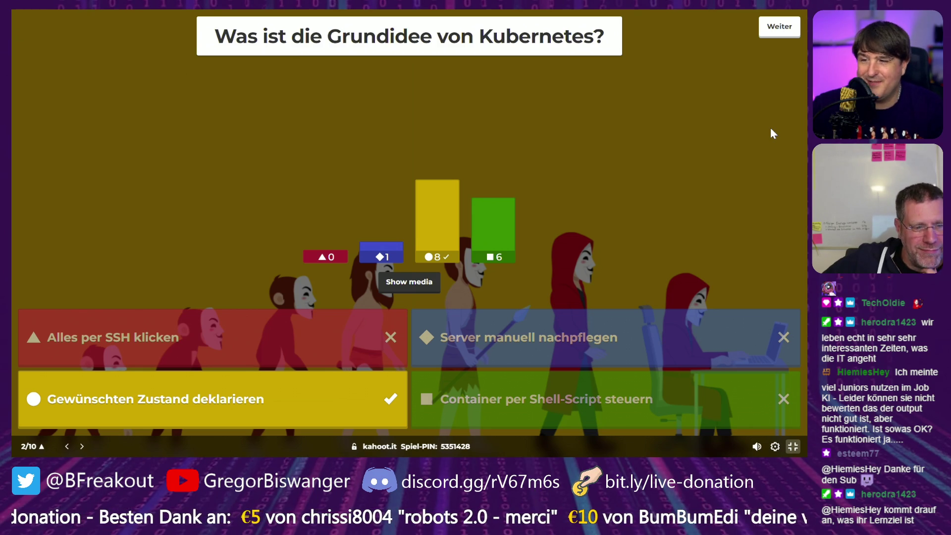
Step: Show the Punktestand after question 2, then continue to question 3 on CI/CD
left_click(781, 39)
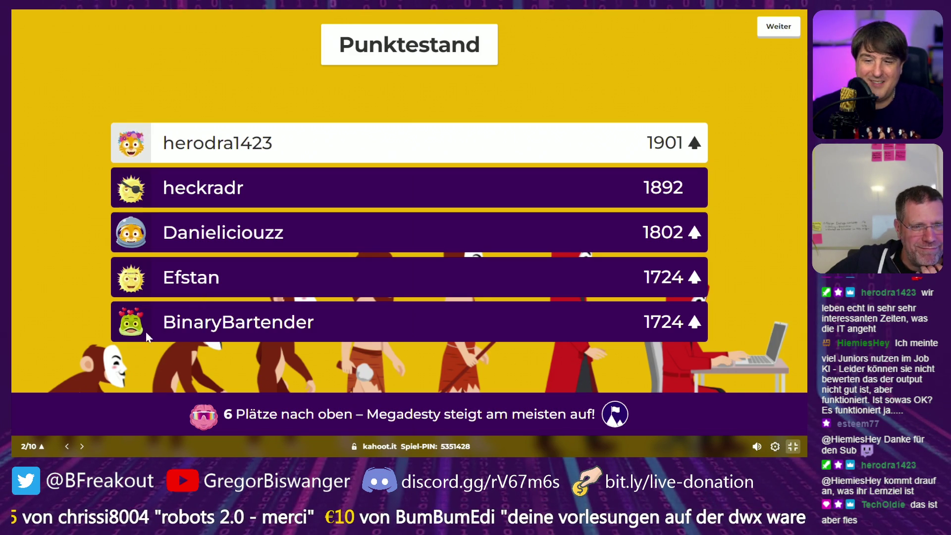
left_click(767, 40)
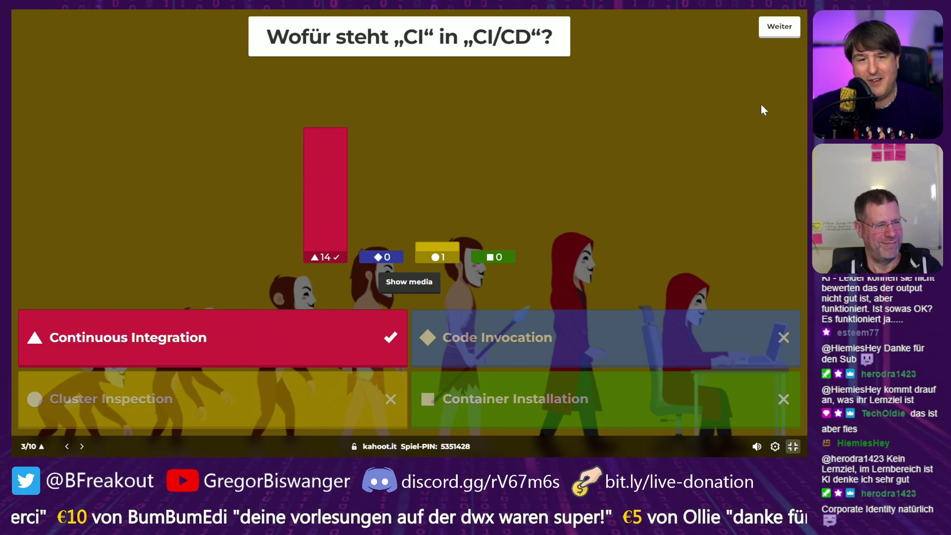
Step: Move from question 3's results, Continuous Integration with 14 votes, to the Punktestand
left_click(769, 41)
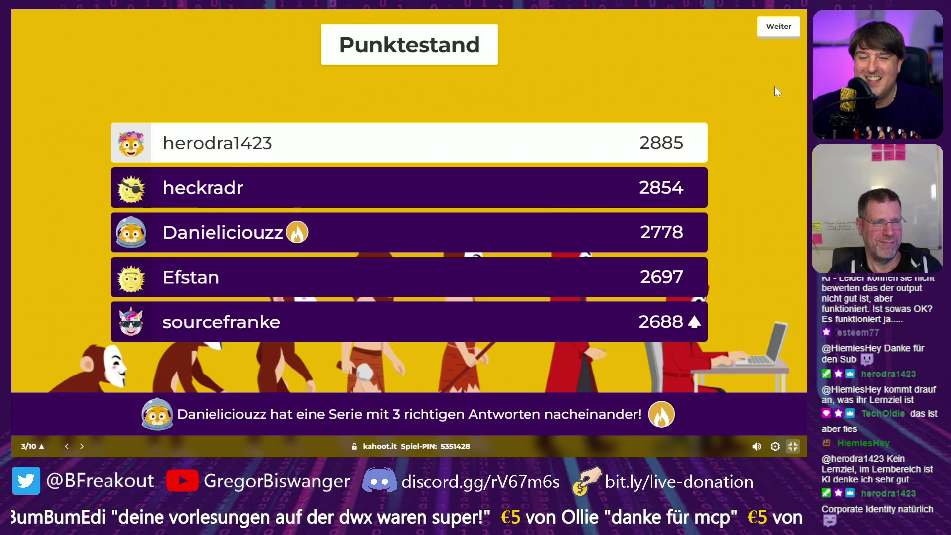
Step: Move on from the question 3 leaderboard to question 4, 'Was ist ein ESP32?'
left_click(785, 37)
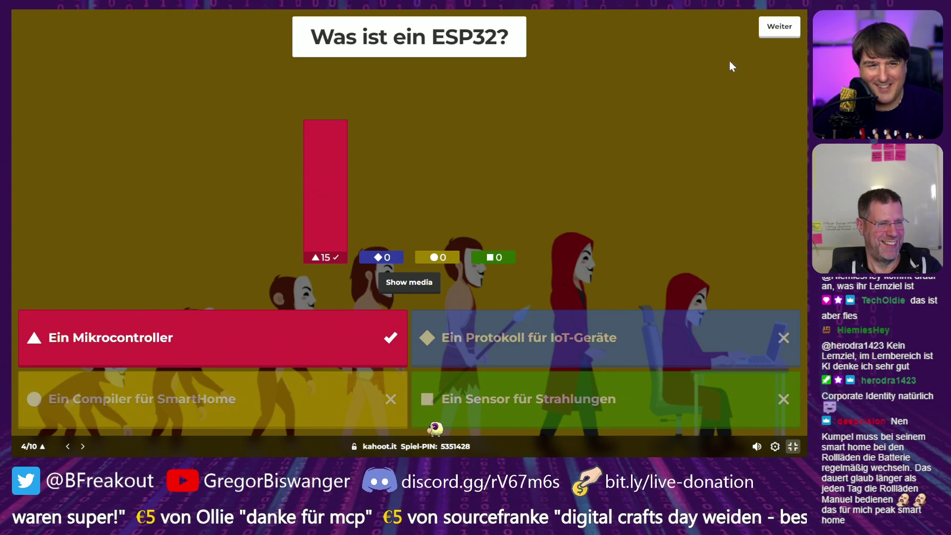
Step: Show the Punktestand after the ESP32 question, led at 3873, then continue to question 5
left_click(763, 34)
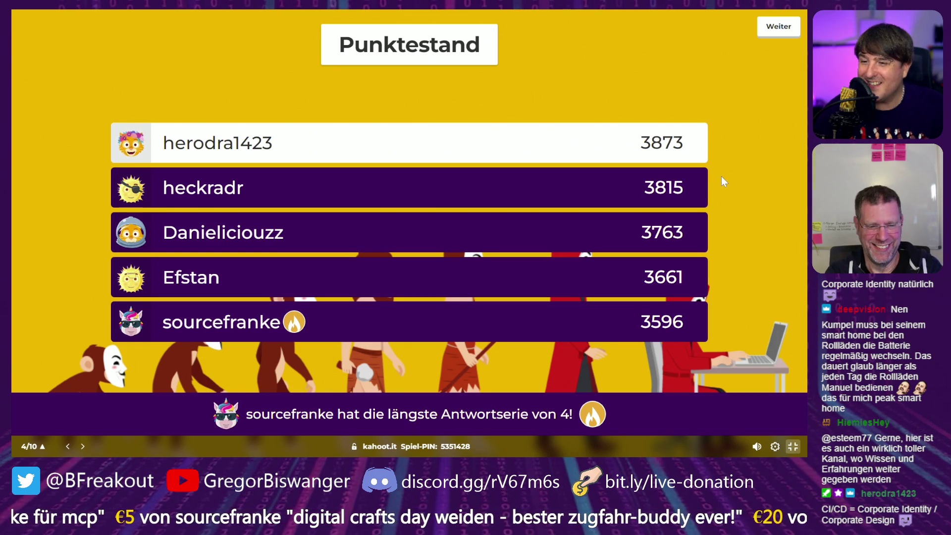
left_click(776, 34)
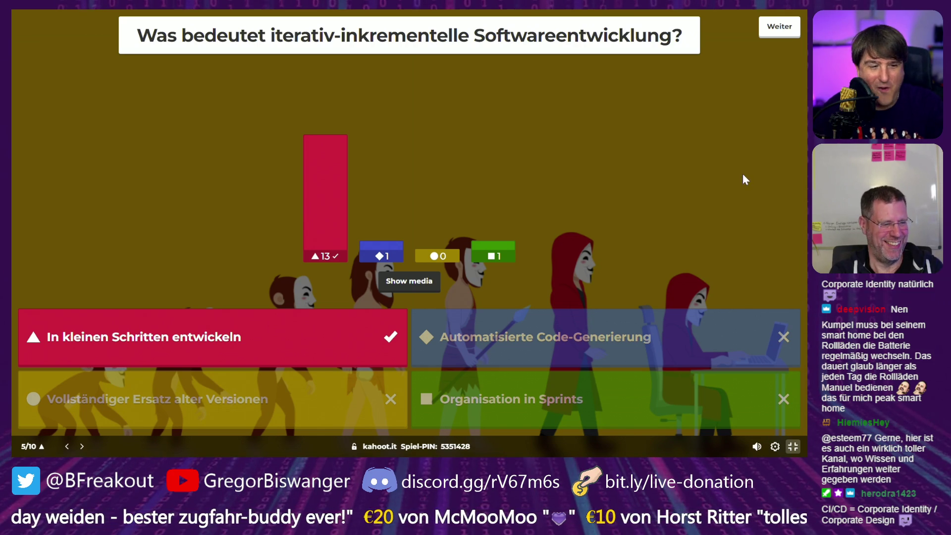
Step: Show the Punktestand after question 5, led at 5729 points, then move to question 6
left_click(777, 42)
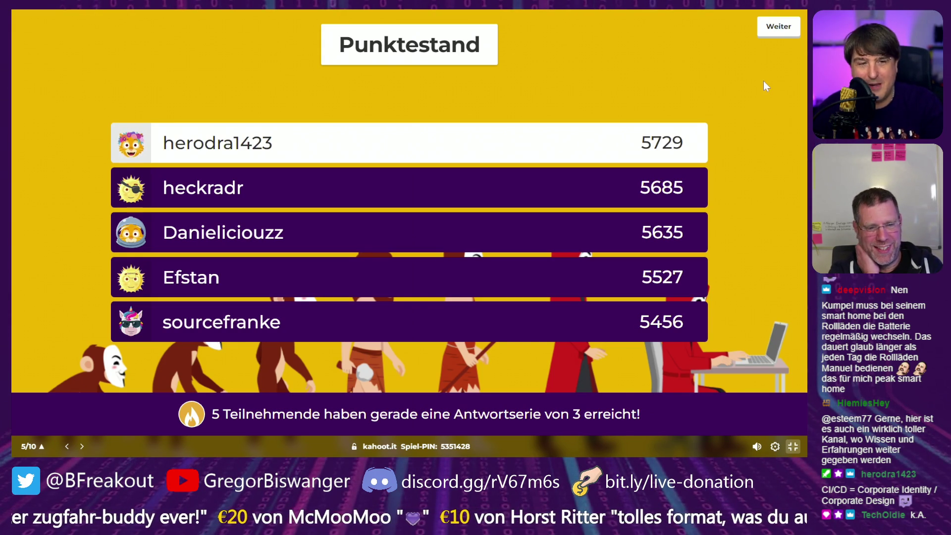
left_click(776, 37)
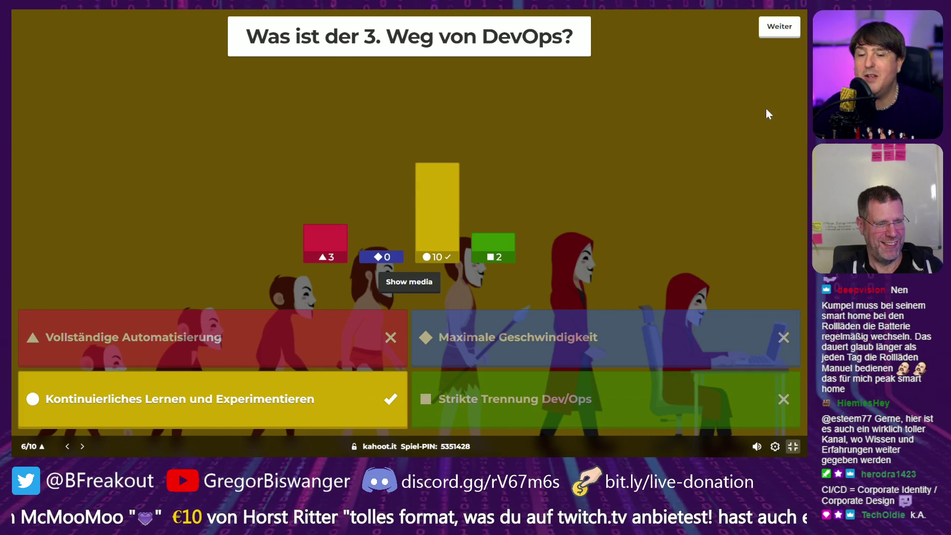
Step: Show the Punktestand after question 6, leader at 6686, then start question 7
left_click(768, 36)
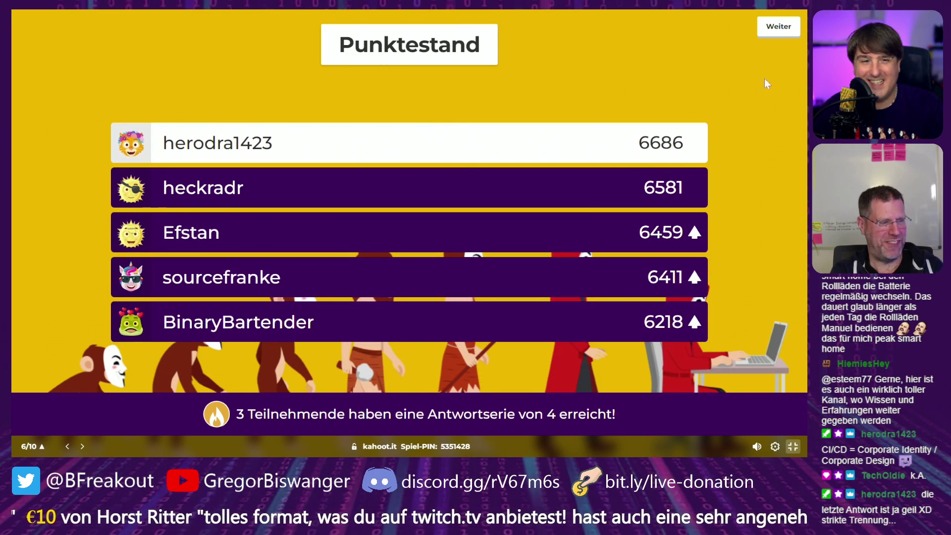
left_click(776, 40)
left_click(776, 39)
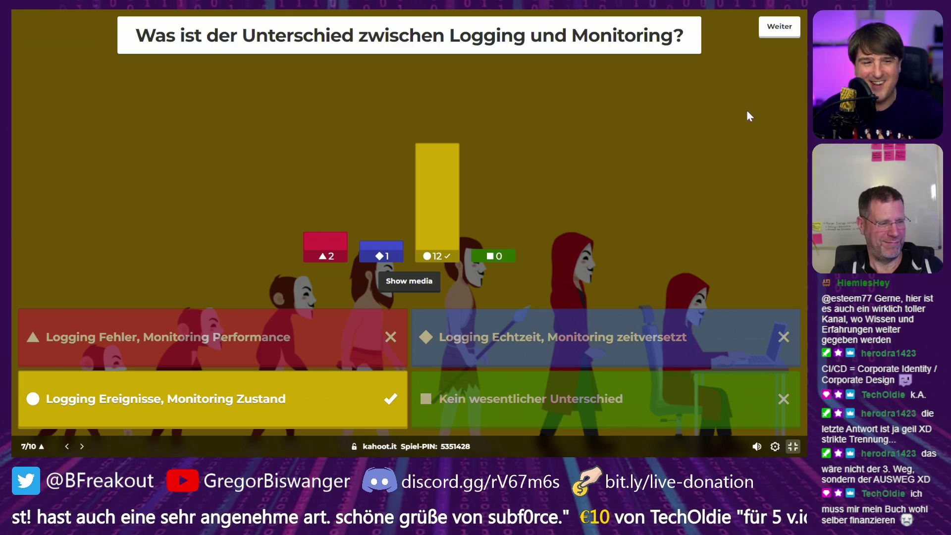
Step: Show the Punktestand after question 7, led with 7585 points, then start question 8
left_click(779, 27)
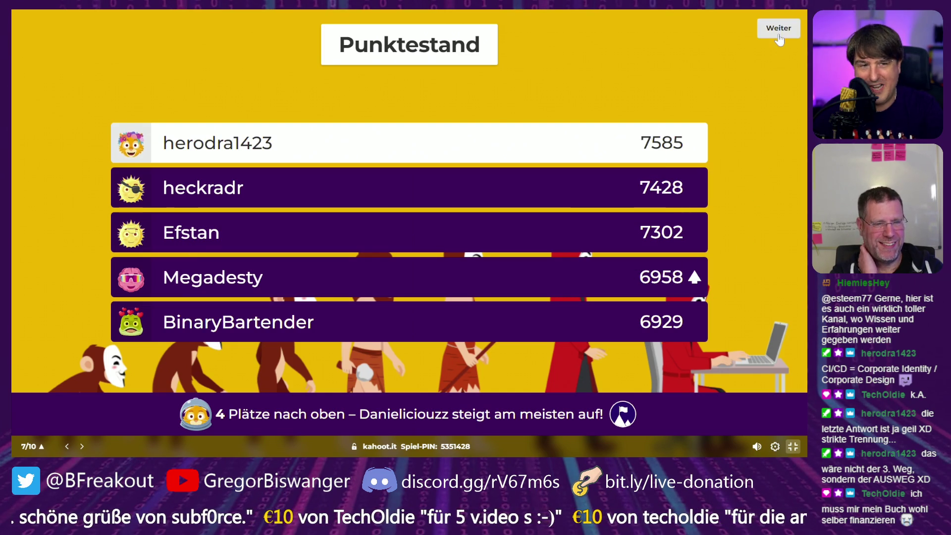
left_click(779, 26)
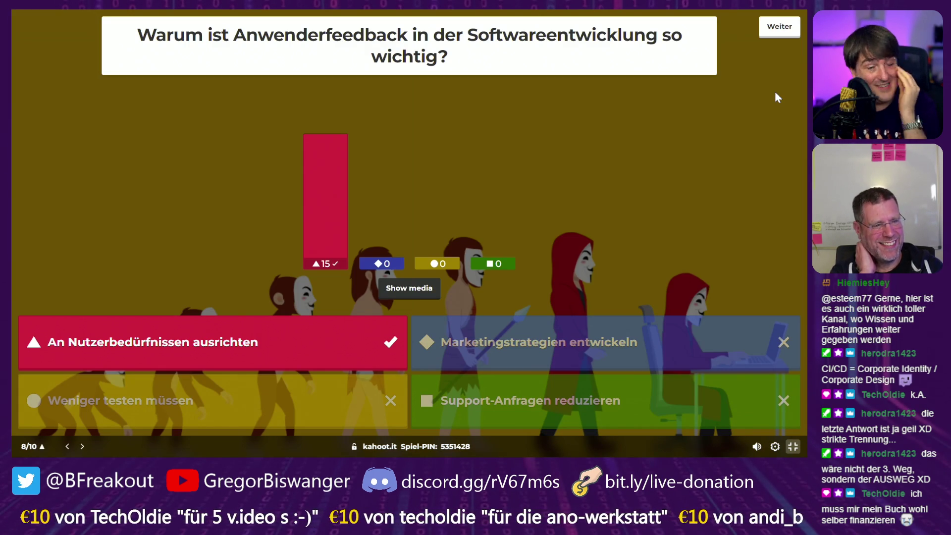
Step: Show the Punktestand after question 8, led at 8563 points, then start question 9
left_click(780, 26)
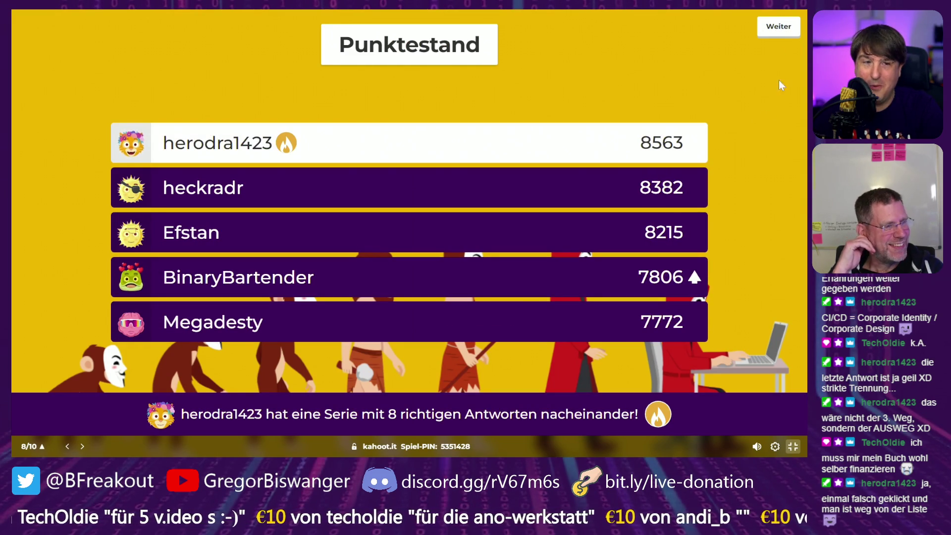
left_click(780, 28)
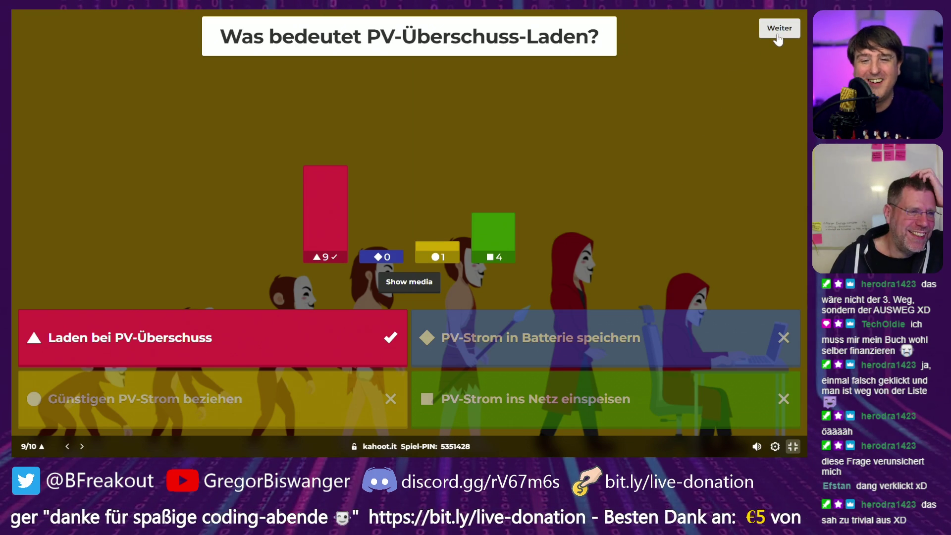
Step: Show the question 9 Punktestand, led at 9490 points, then start the double-points final question 10
left_click(779, 27)
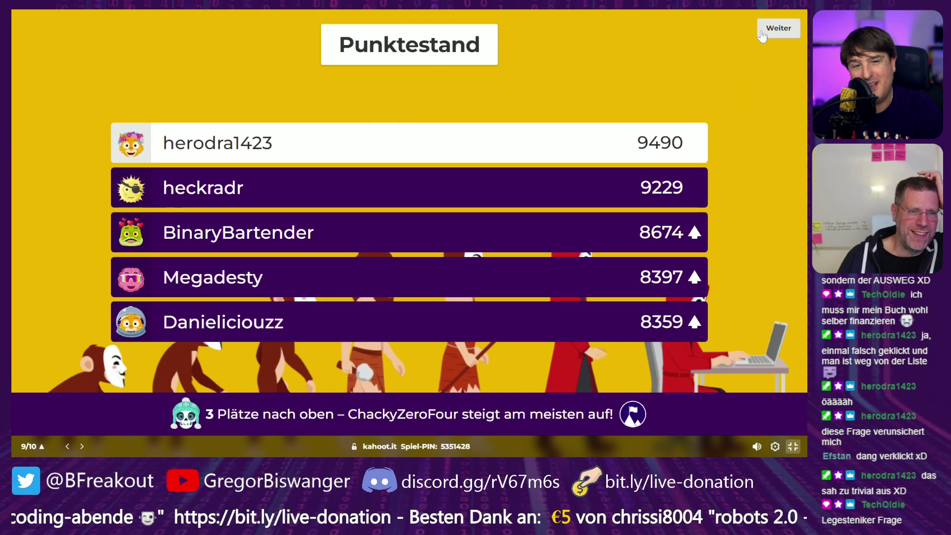
left_click(763, 33)
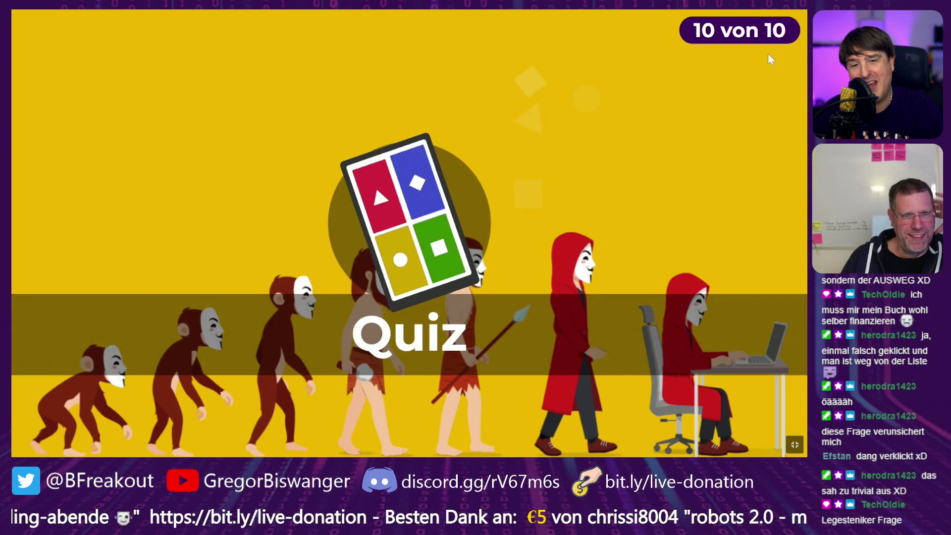